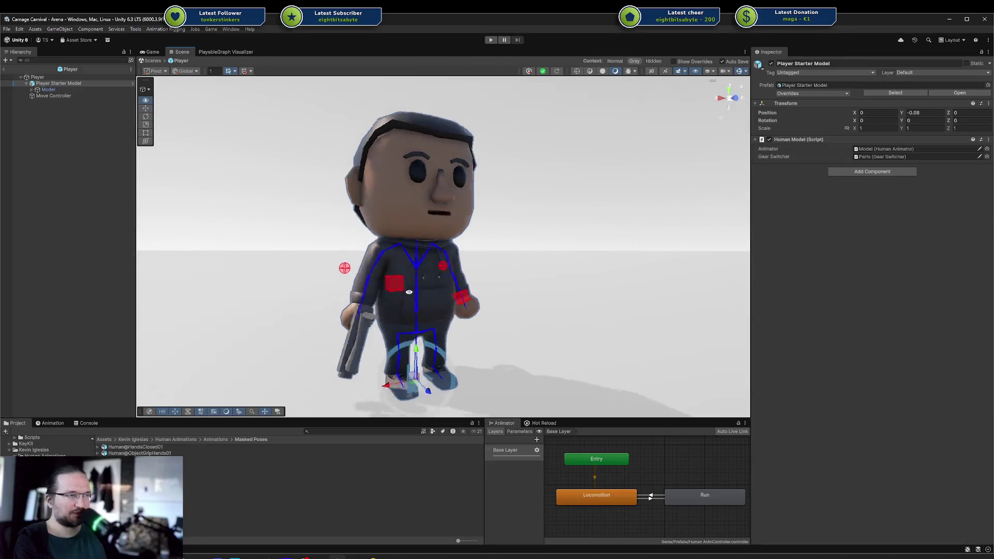
# Step: Enter Play Mode from the Game view and ignore the unwanted-modifications warning
pyautogui.click(151, 52)
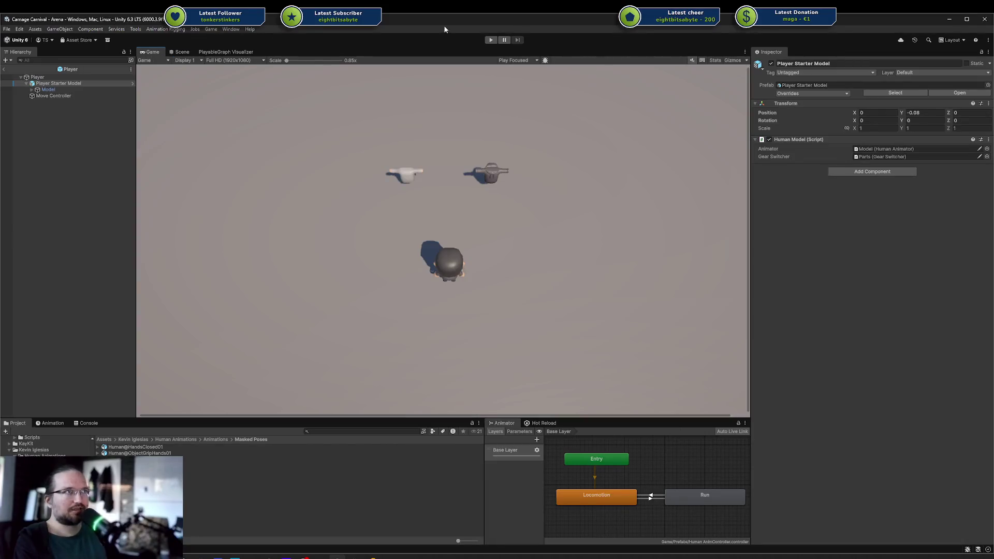
pyautogui.click(490, 39)
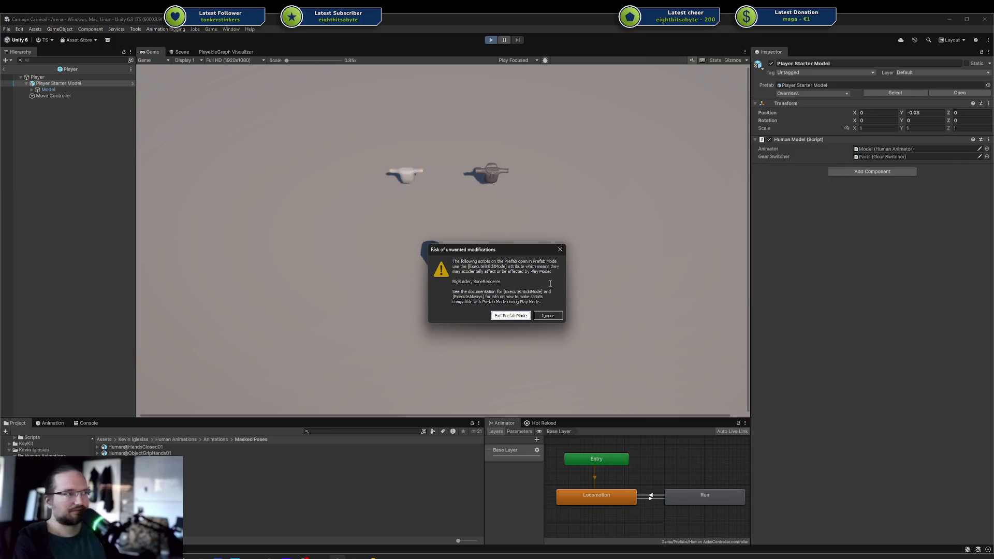
pyautogui.click(523, 316)
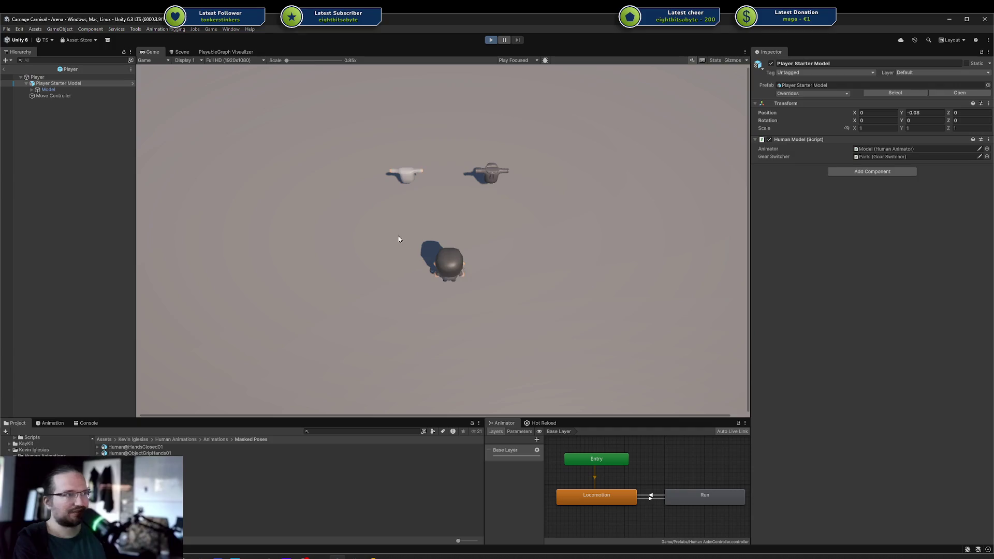
# Step: Walk the character left, down, diagonally up-right, up, then down-left across the arena
pyautogui.press('a')
pyautogui.press('s')
pyautogui.hotkey('w', 'd')
pyautogui.press('w')
pyautogui.press('a')
pyautogui.press('s')
pyautogui.hotkey('s', 'a')
pyautogui.press('a')
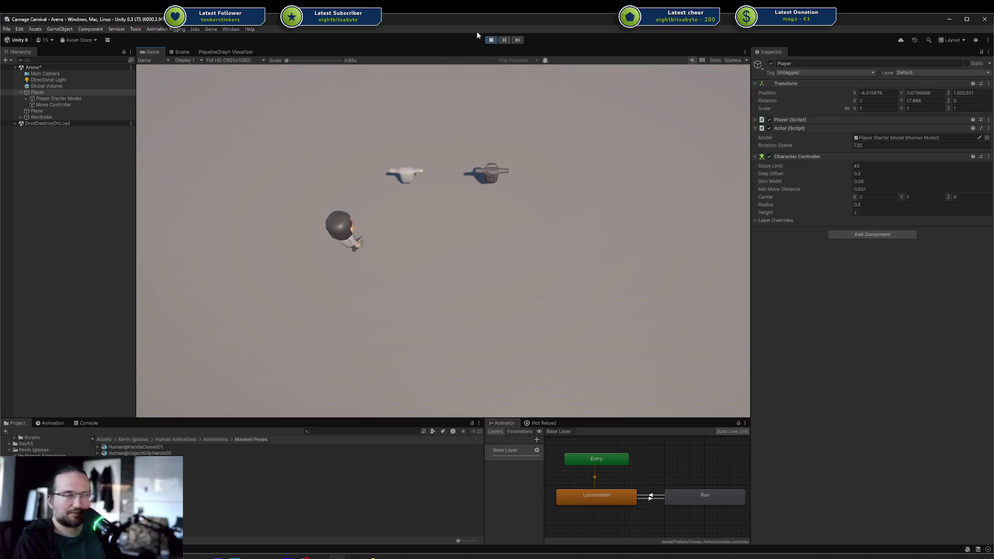
# Step: Exit Play Mode to return to editing the Arena scene
pyautogui.click(490, 40)
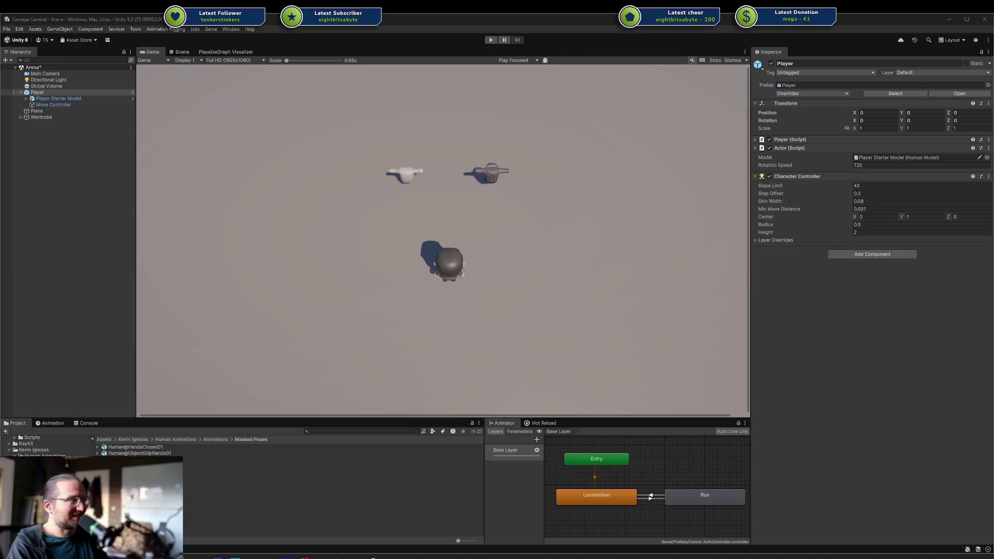
pyautogui.scroll(-1, 688, 352)
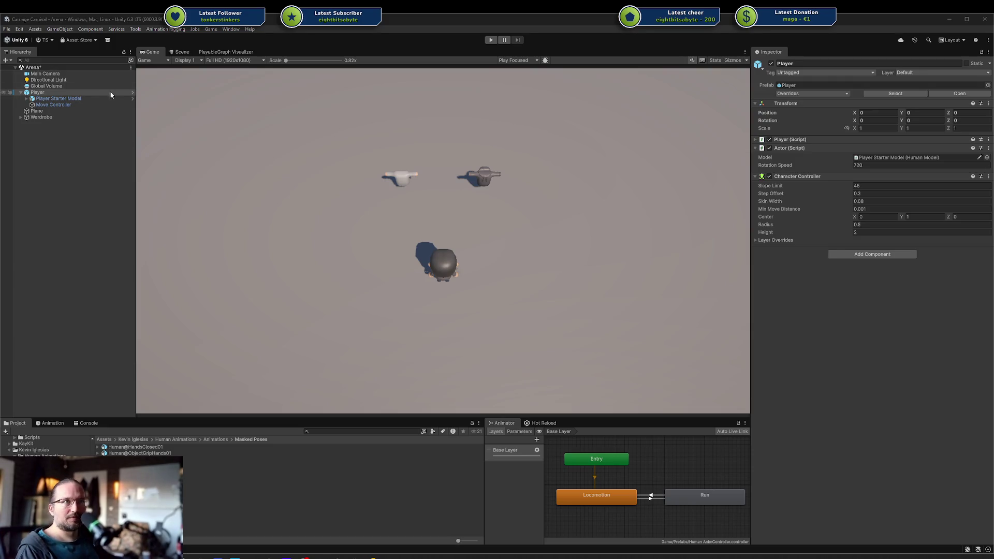
# Step: Open the Player prefab in isolation to show its Player Starter Model, Model and Move Controller children
pyautogui.click(130, 92)
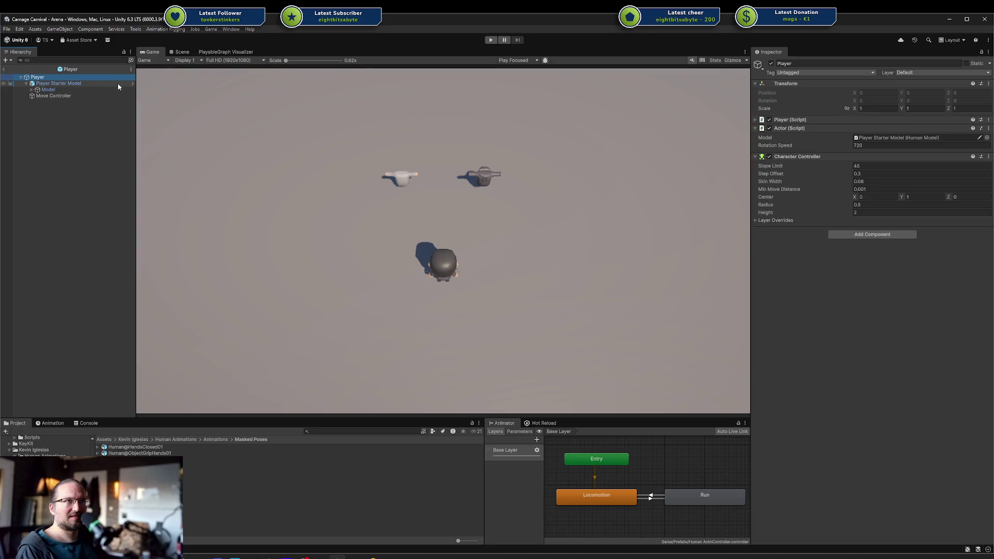
# Step: Open the Player Starter Model prefab and compare the Rig 2 and Rig 1 objects around the character
pyautogui.click(132, 83)
pyautogui.click(53, 158)
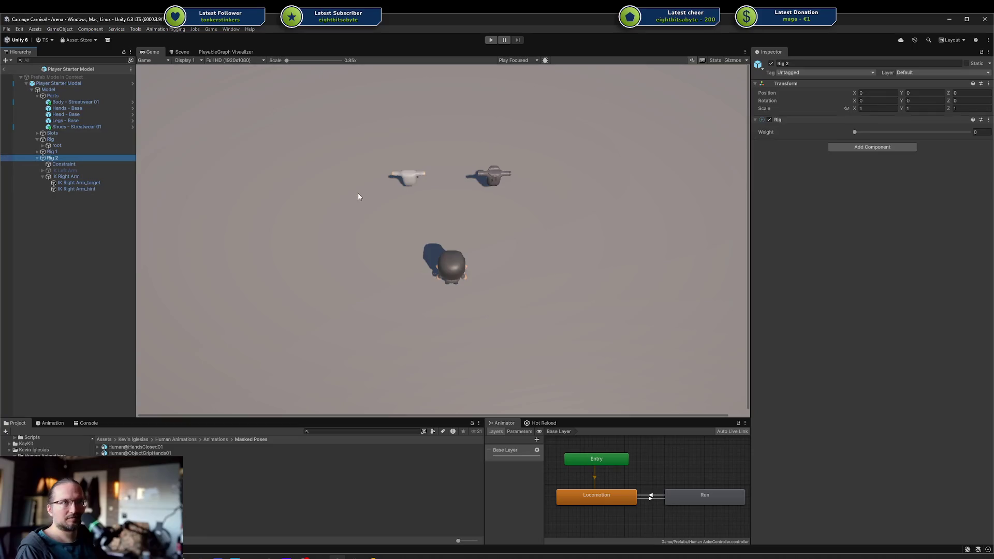
pyautogui.click(182, 52)
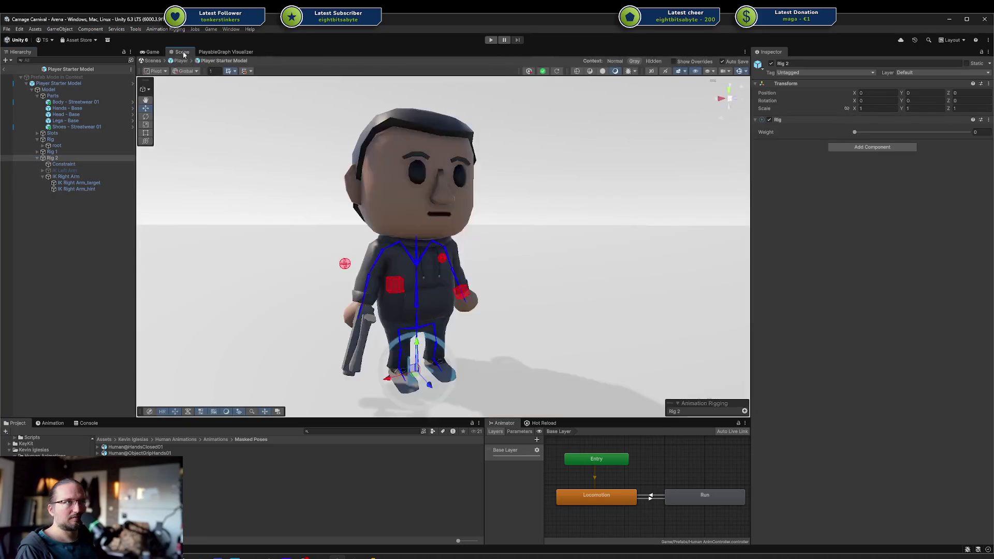
pyautogui.keyDown('alt'); pyautogui.moveTo(457, 263); pyautogui.dragTo(276, 249); pyautogui.keyUp('alt')
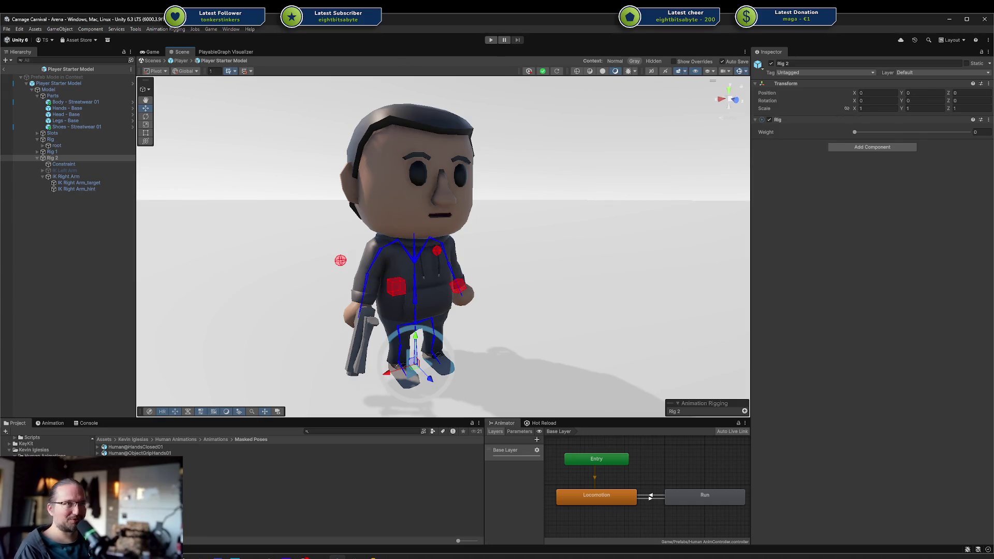
pyautogui.click(60, 160)
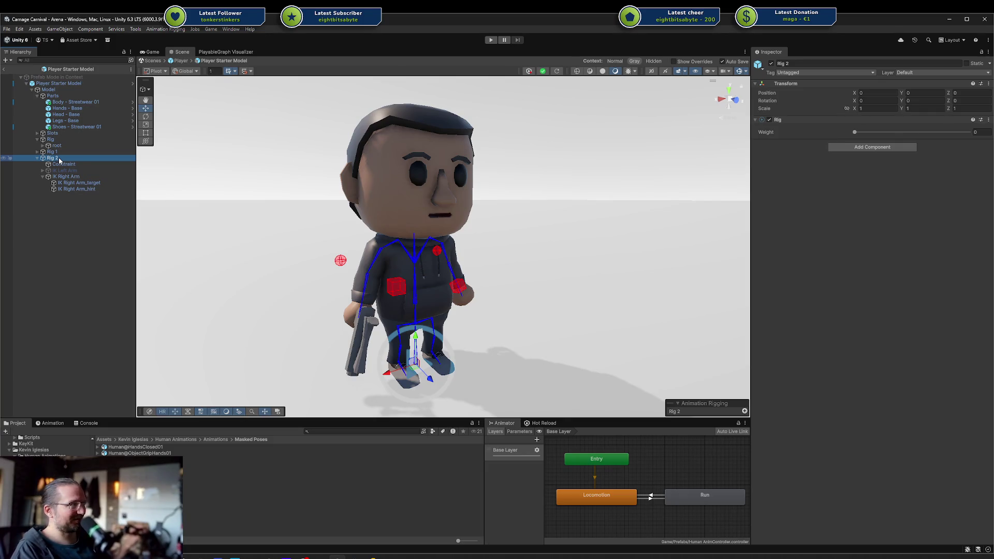
pyautogui.press('Up')
pyautogui.press('Down')
pyautogui.press('Up')
pyautogui.press('Down')
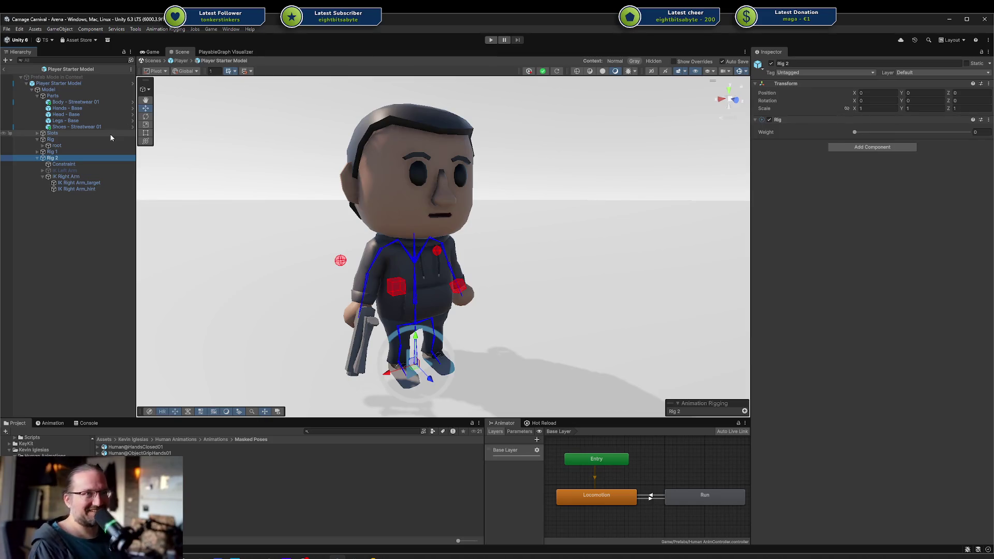
# Step: Remove Rig 2 from the Model's Rig Layers, undo it, and enter the Base Human Model prefab
pyautogui.click(48, 90)
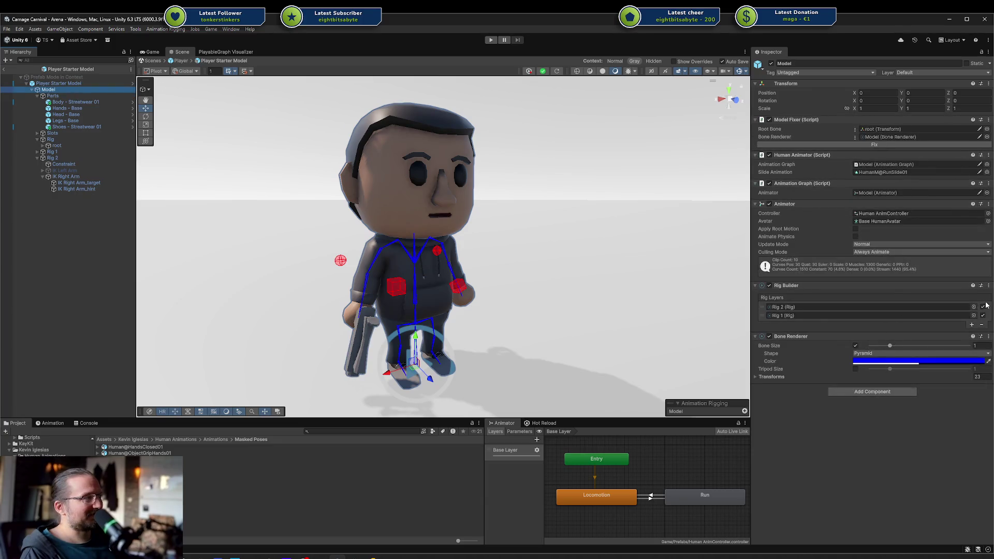
pyautogui.click(769, 306)
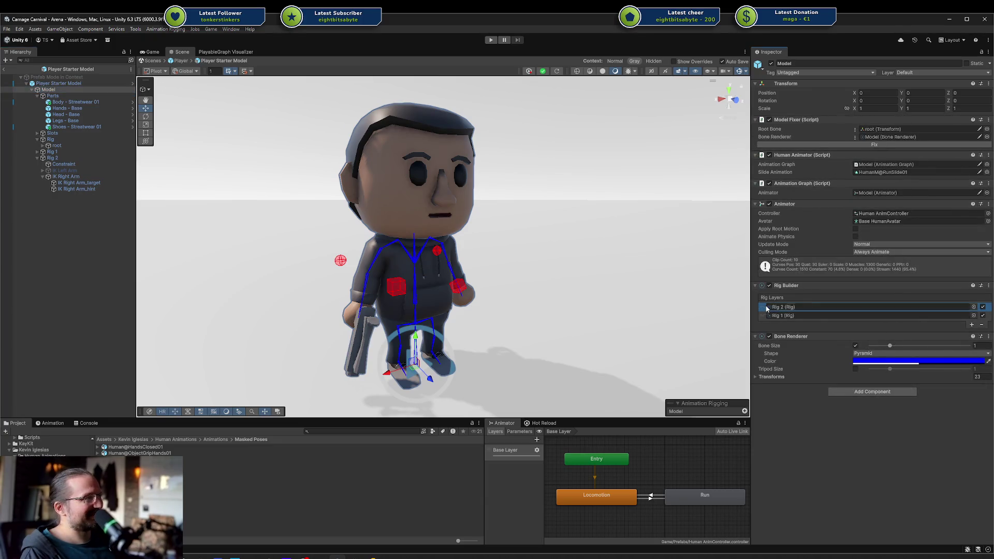
pyautogui.click(982, 325)
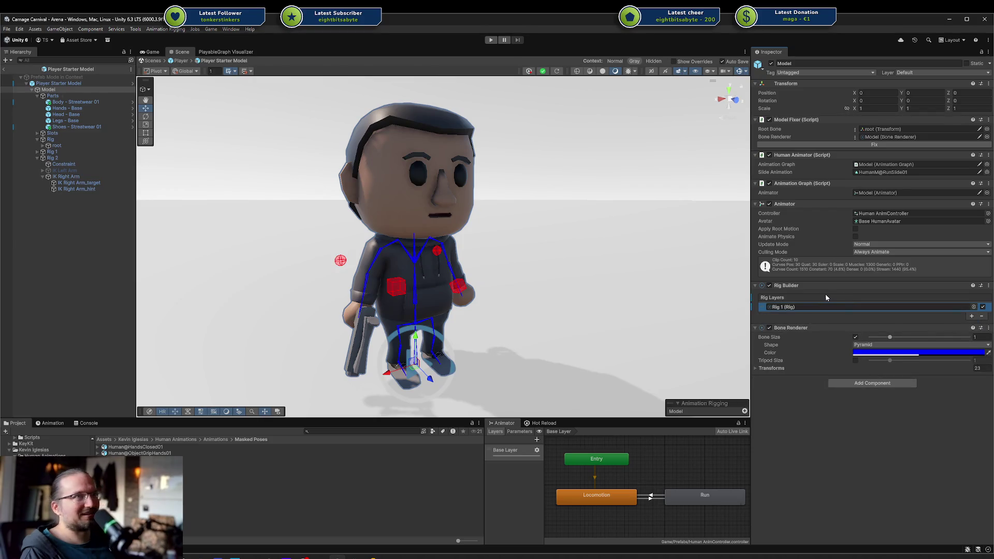
pyautogui.hotkey('ctrl', 'z')
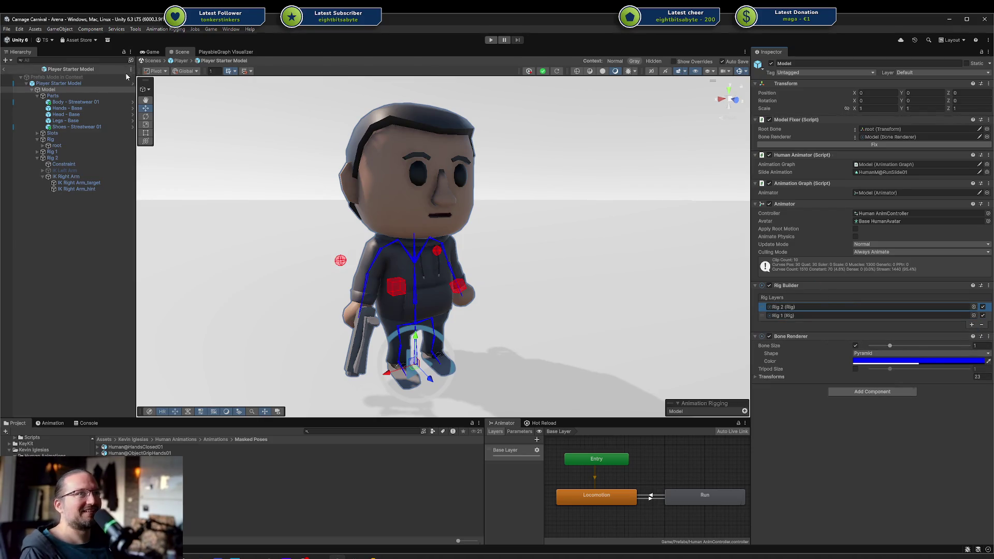
pyautogui.click(133, 83)
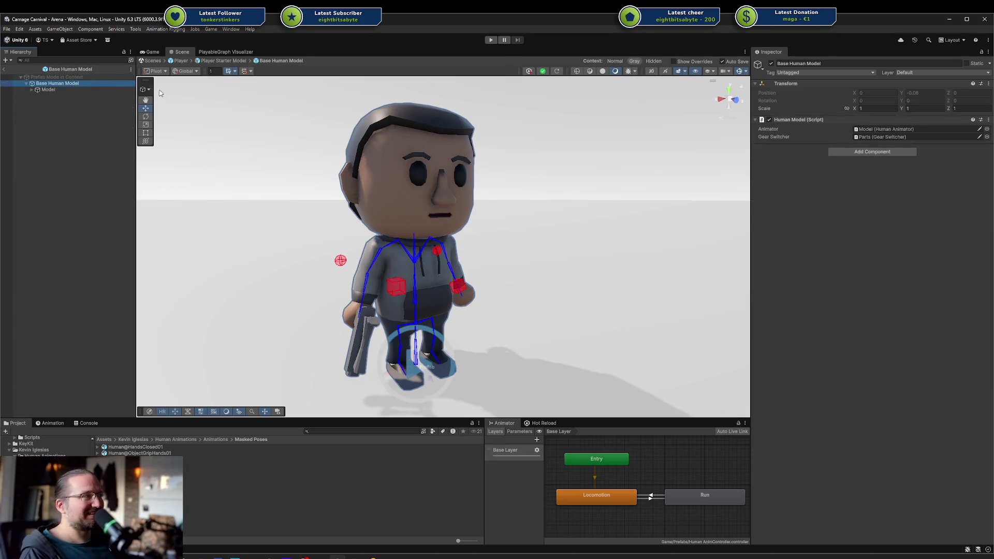
# Step: Remove Rig 2 from the base Model's Rig Layers and delete the Rig 2 GameObject
pyautogui.click(73, 89)
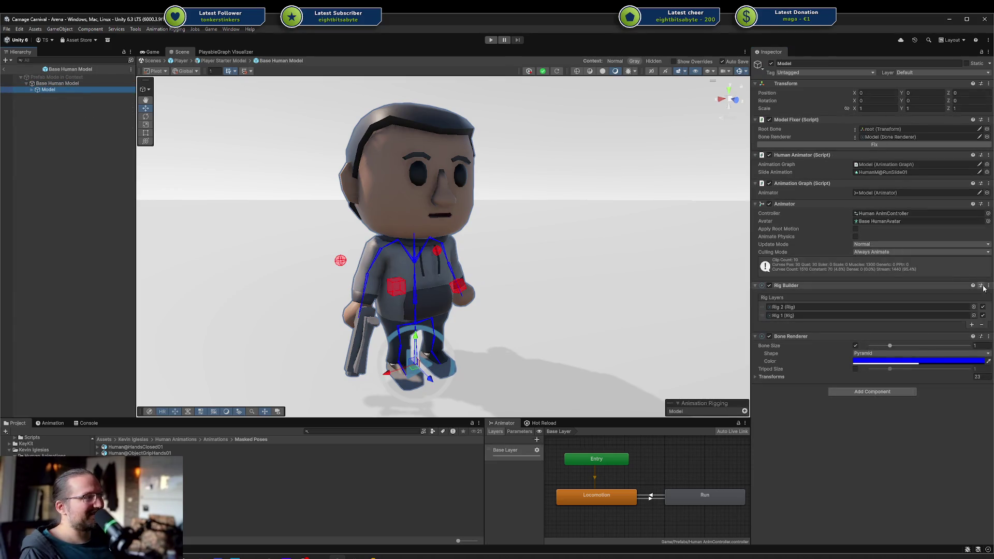
pyautogui.click(765, 308)
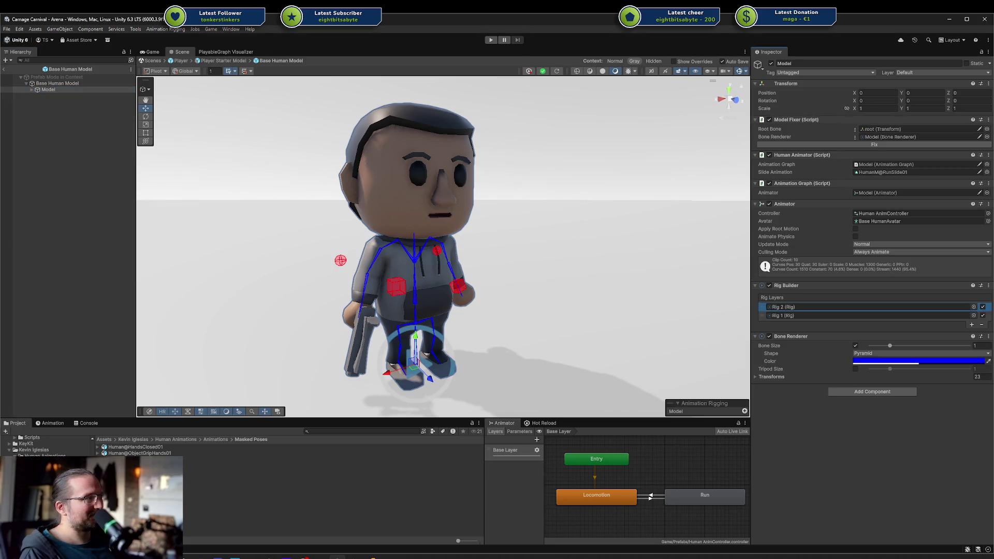
pyautogui.click(982, 324)
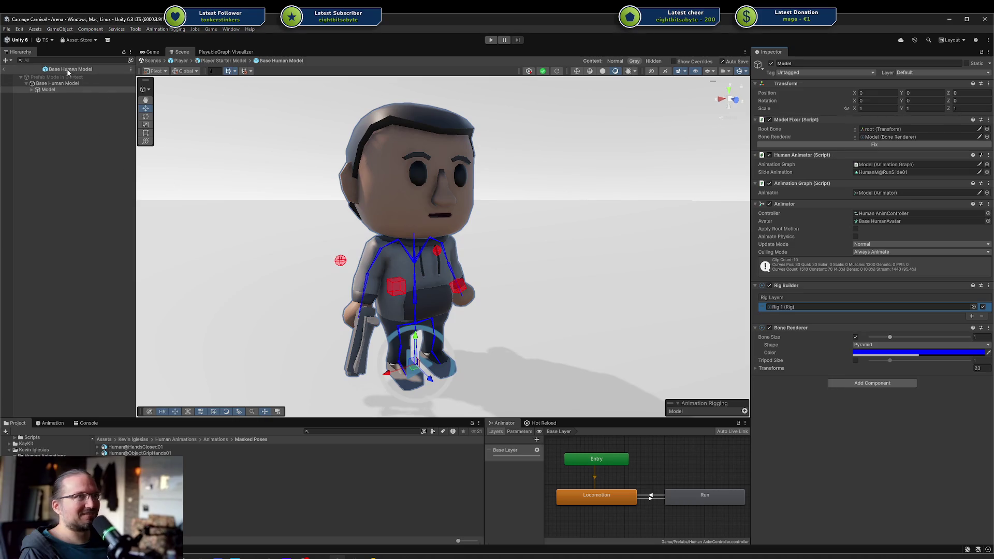
pyautogui.click(34, 91)
pyautogui.click(32, 91)
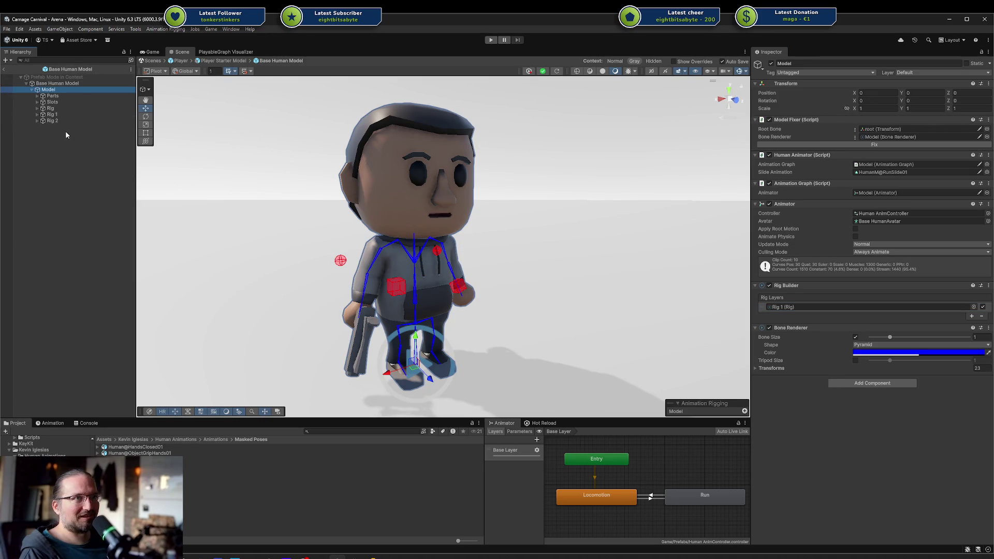
pyautogui.click(65, 122)
pyautogui.press('Delete')
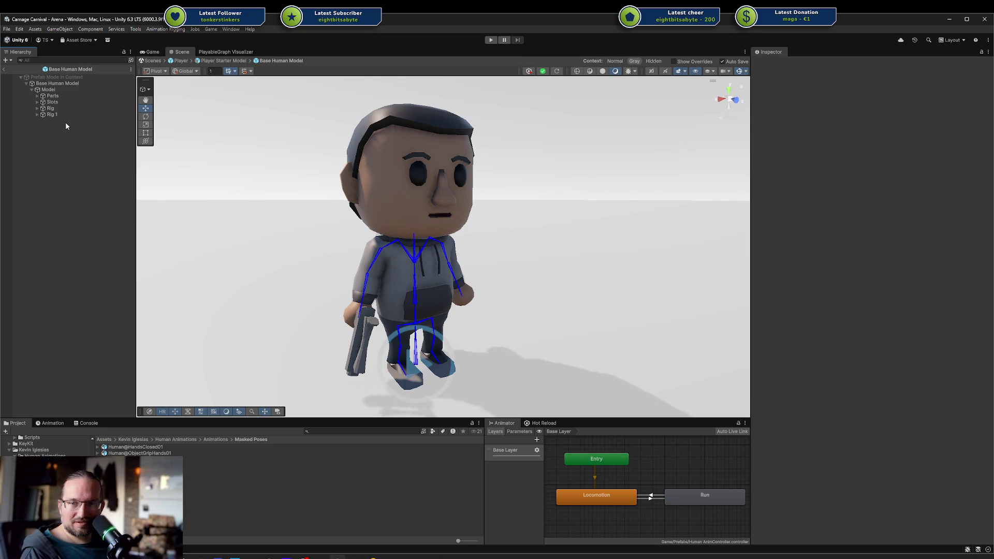
# Step: Check Rig 1's Weapon Constraint, then back out of both prefabs to the Arena scene
pyautogui.click(51, 109)
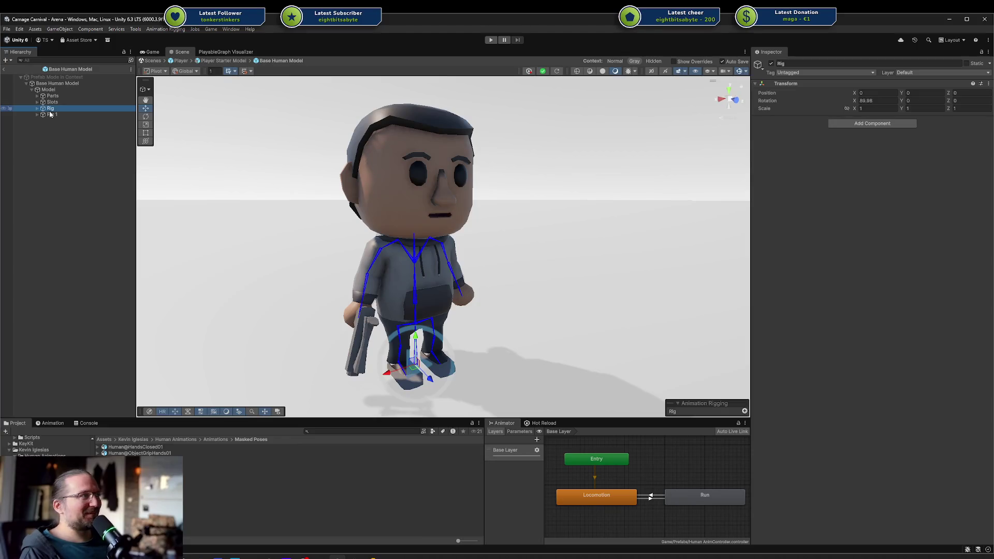
pyautogui.click(50, 115)
pyautogui.press('Right')
pyautogui.press('Down')
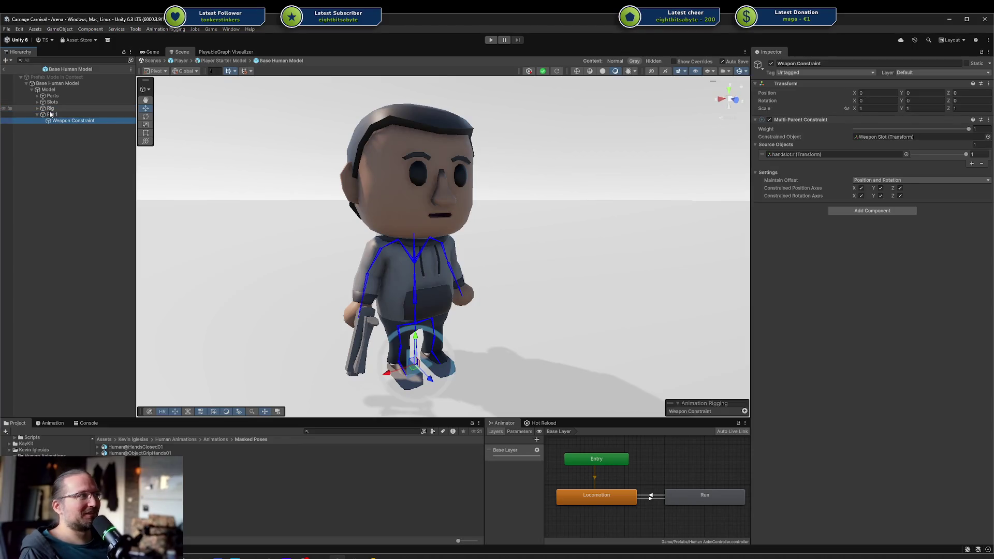
pyautogui.press('Left')
pyautogui.press('Left')
pyautogui.press('Left')
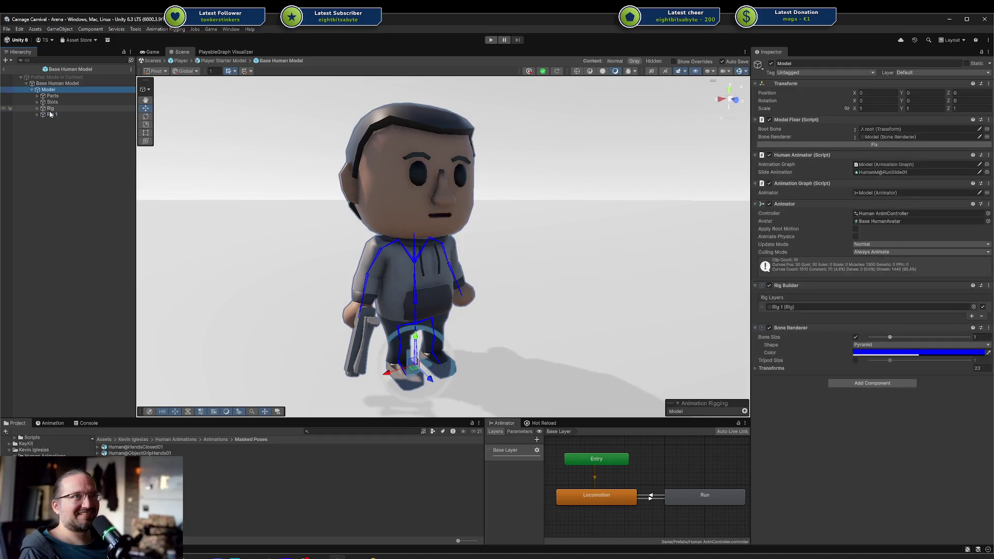
pyautogui.click(5, 69)
pyautogui.click(5, 70)
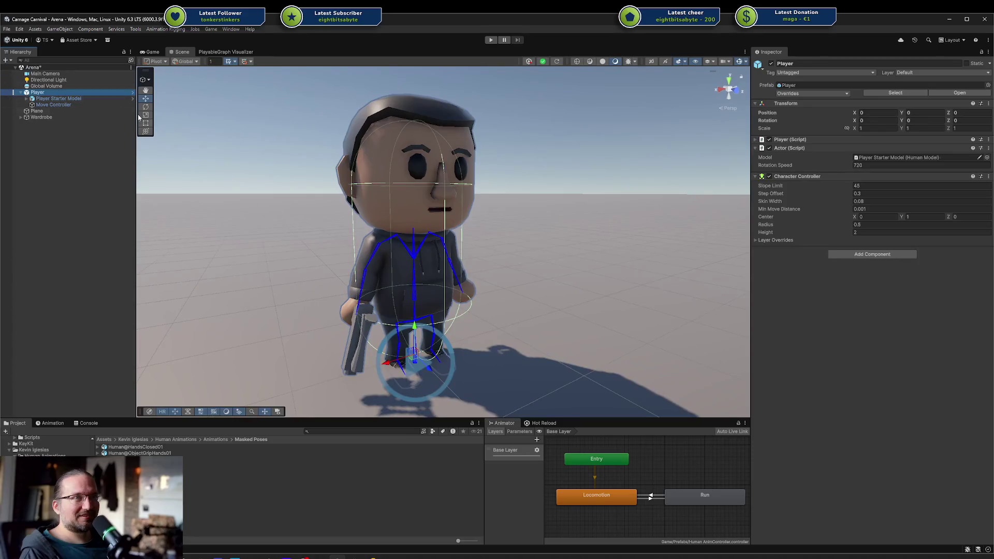
pyautogui.moveTo(497, 215); pyautogui.dragTo(498, 218)
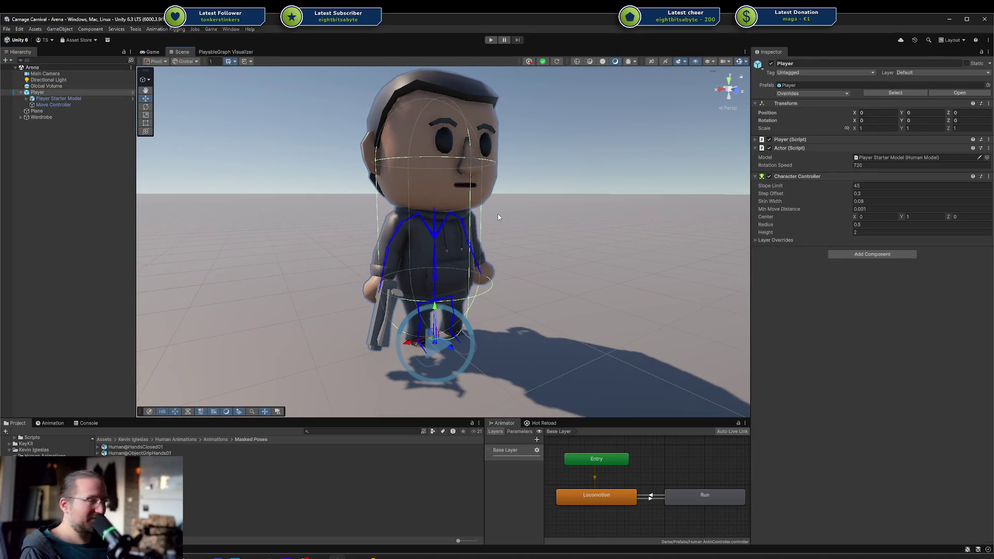
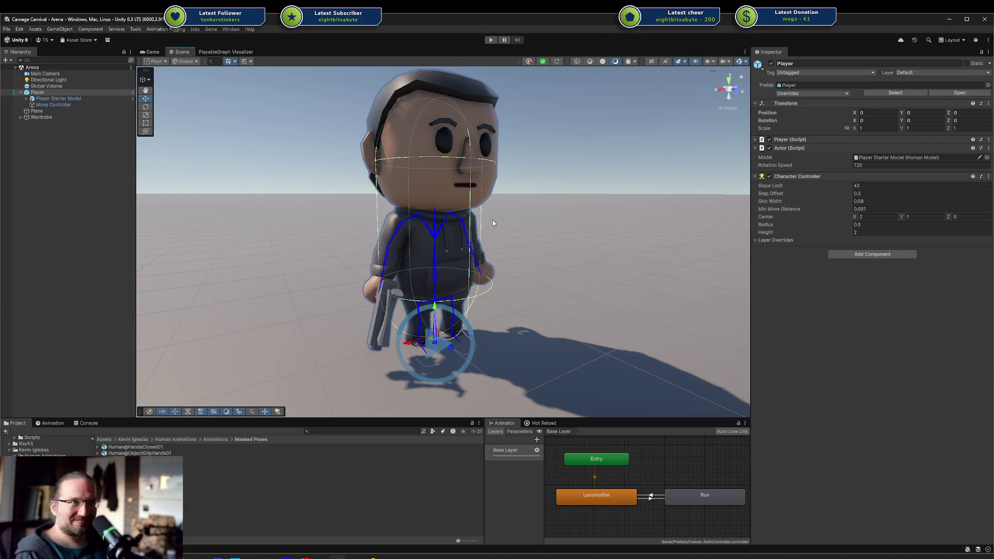
# Step: Deselect Player, orbit and zoom in on the chibi character's side, then switch to Rider
pyautogui.click(208, 510)
pyautogui.moveTo(518, 259)
pyautogui.mouseDown()
pyautogui.moveTo(589, 231)
pyautogui.moveTo(582, 214)
pyautogui.moveTo(608, 242)
pyautogui.moveTo(592, 188)
pyautogui.moveTo(594, 222)
pyautogui.mouseUp()
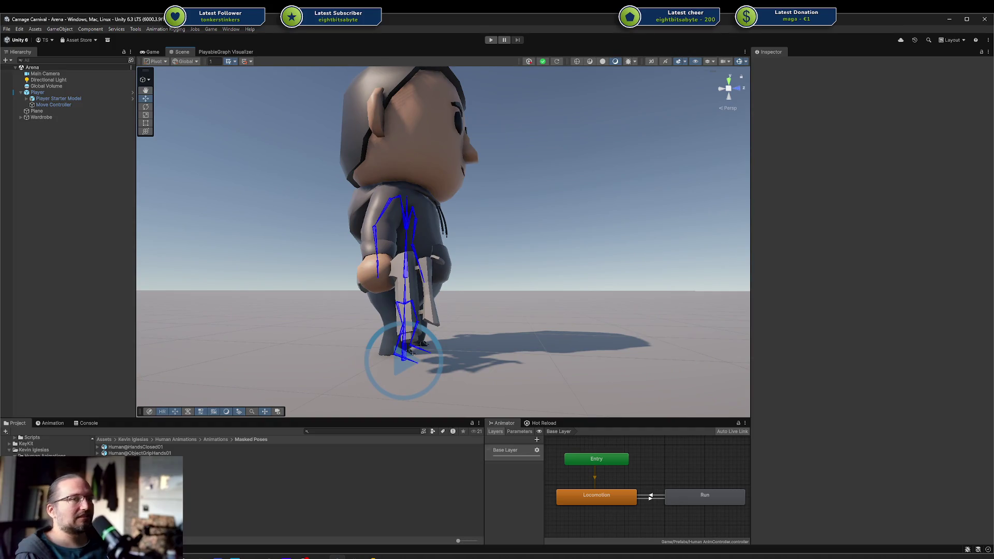
pyautogui.scroll(5, 47, 445)
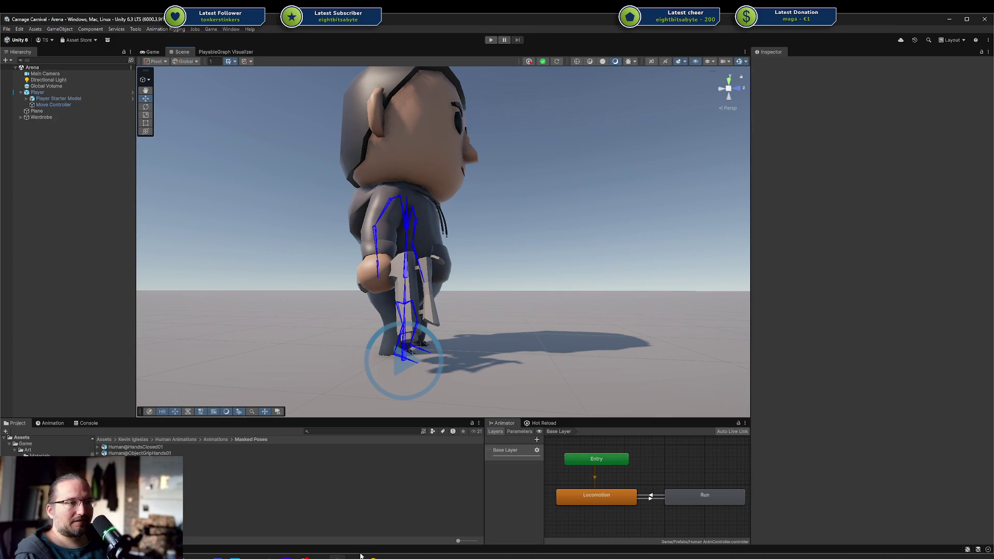
pyautogui.moveTo(361, 555)
pyautogui.click(347, 517)
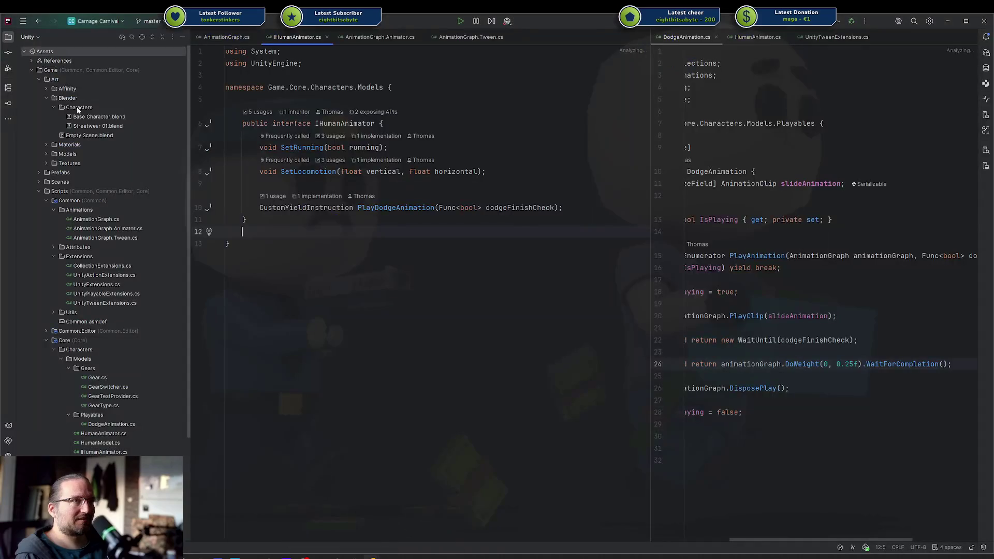
# Step: Create an 'Animations' directory and move it into the Characters folder
pyautogui.click(75, 108)
pyautogui.rightClick(87, 99)
pyautogui.moveTo(148, 101)
pyautogui.click(228, 112)
pyautogui.write('Animations')
pyautogui.press('Return')
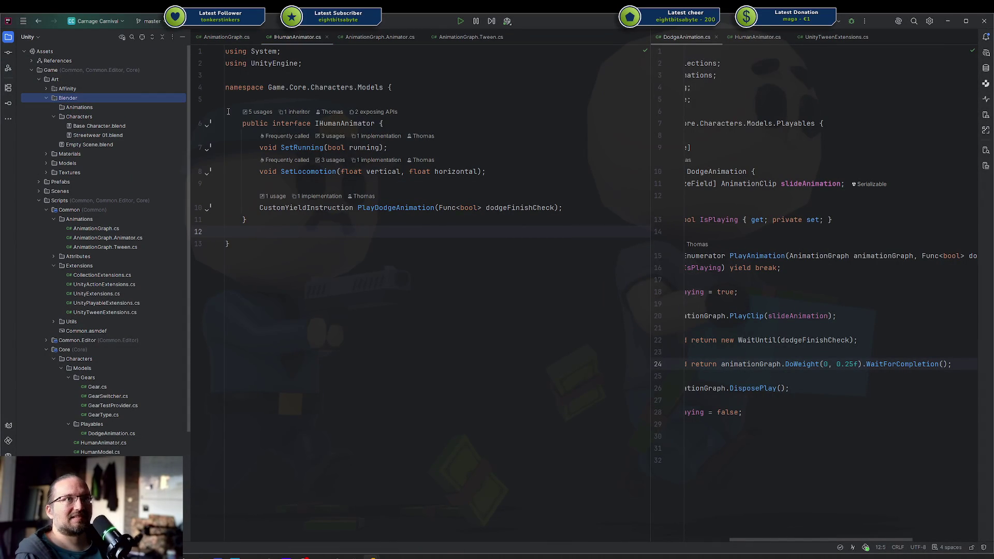
pyautogui.click(98, 107)
pyautogui.moveTo(100, 106); pyautogui.dragTo(82, 118)
pyautogui.click(509, 298)
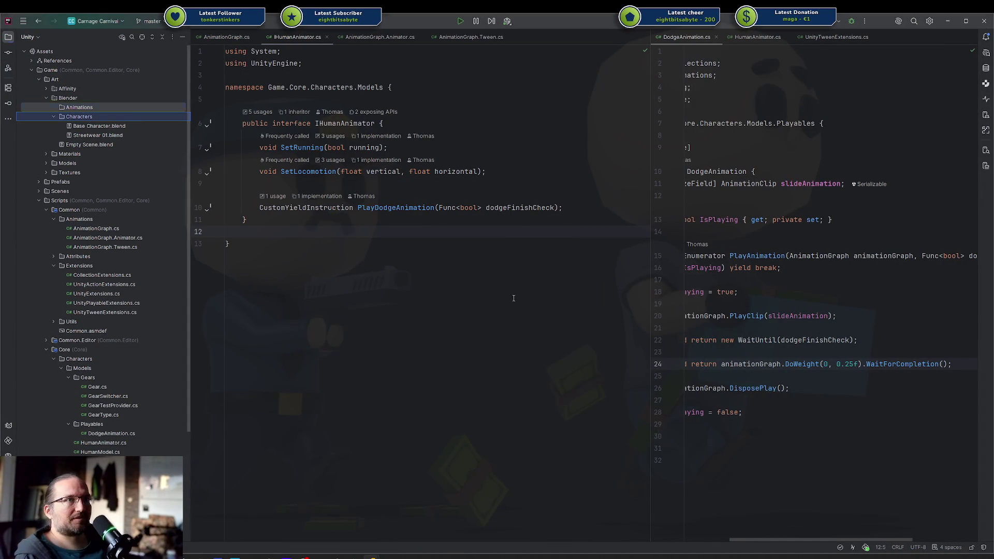
# Step: Copy Base Character.blend into the Animations folder
pyautogui.click(100, 126)
pyautogui.moveTo(94, 118); pyautogui.dragTo(104, 117)
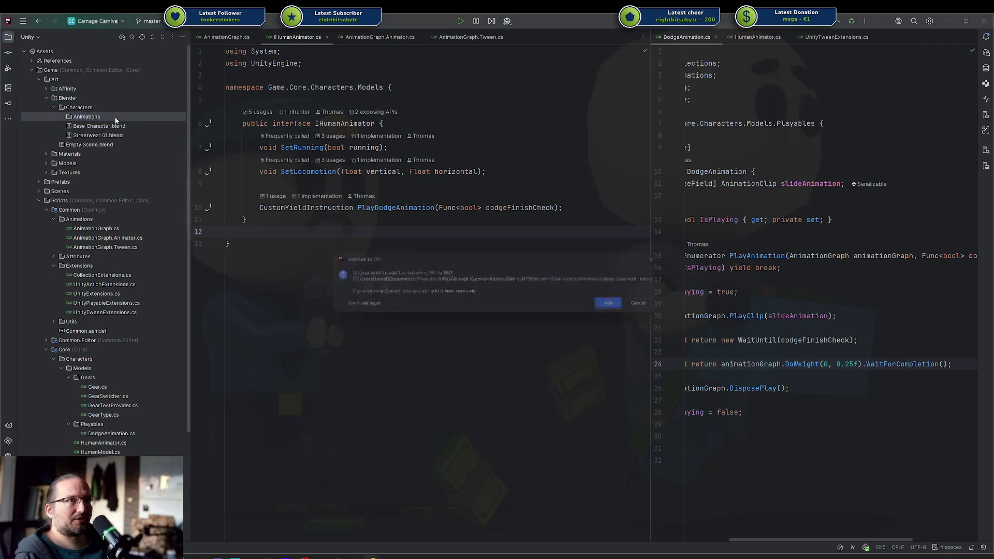
pyautogui.press('Return')
pyautogui.click(61, 117)
pyautogui.click(87, 128)
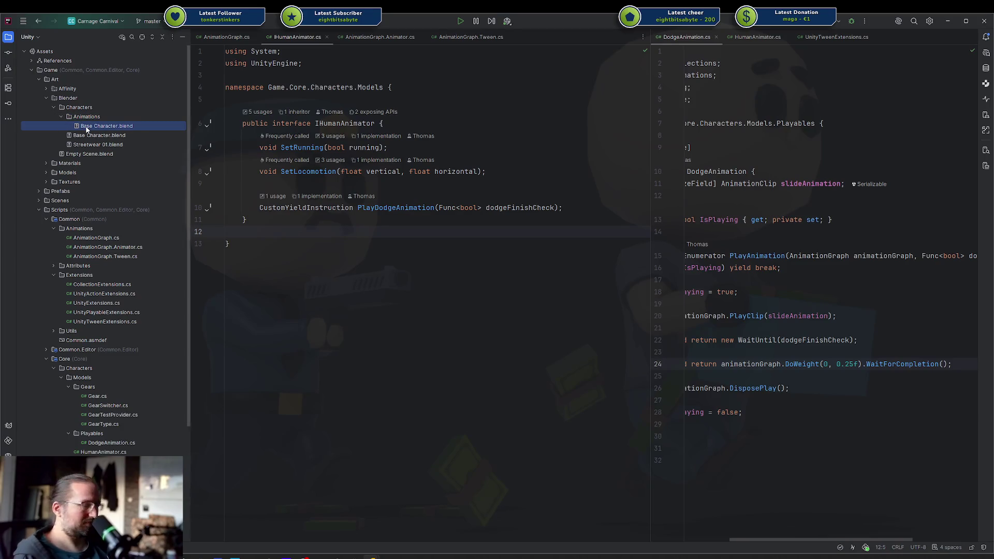
# Step: Rename the copy to 'Gun Aim Animation.blend' and open it in Blender
pyautogui.hotkey('shift', 'F6')
pyautogui.write('Gun Aim Animation.blend')
pyautogui.press('Return')
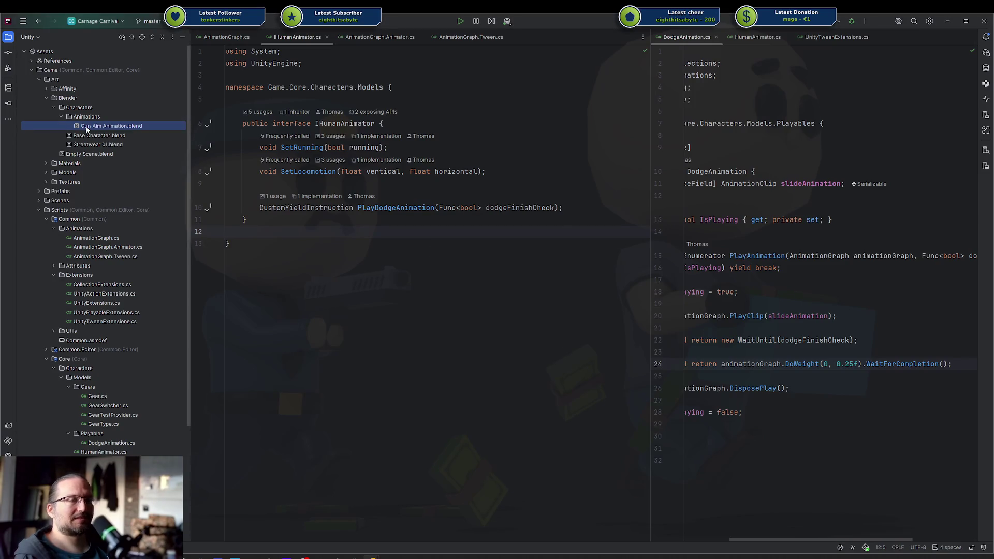
pyautogui.doubleClick(86, 129)
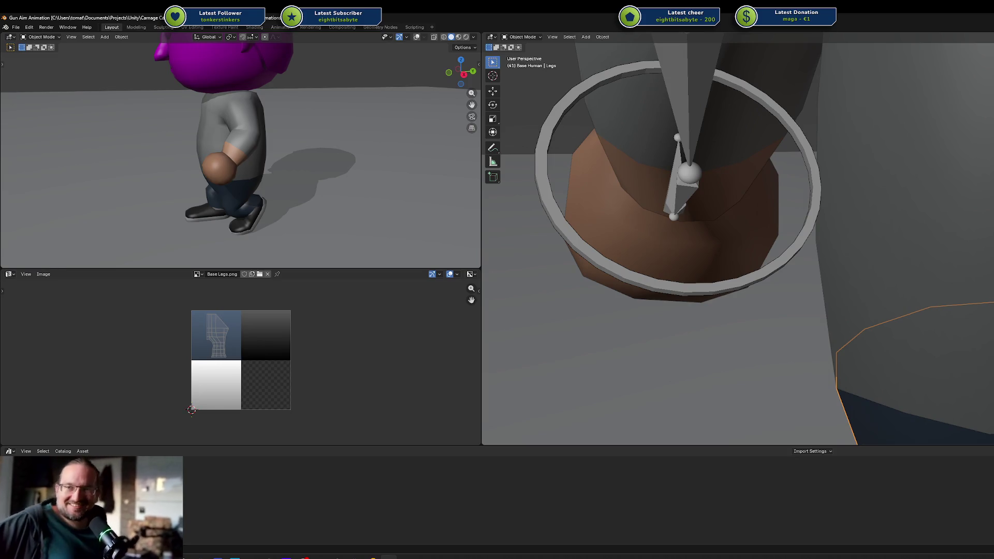
# Step: Maximize the Gun Aim Animation Blender window, then bring the Junie browser window to the centre
pyautogui.moveTo(728, 21)
pyautogui.mouseDown()
pyautogui.moveTo(466, 189)
pyautogui.moveTo(337, 155)
pyautogui.mouseUp()
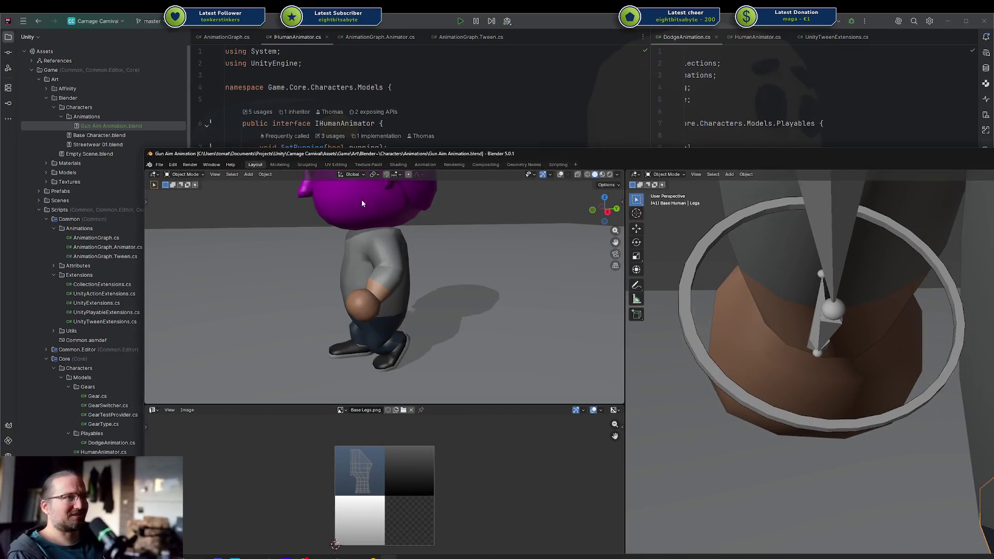
pyautogui.moveTo(641, 156); pyautogui.dragTo(495, 137)
pyautogui.doubleClick(495, 138)
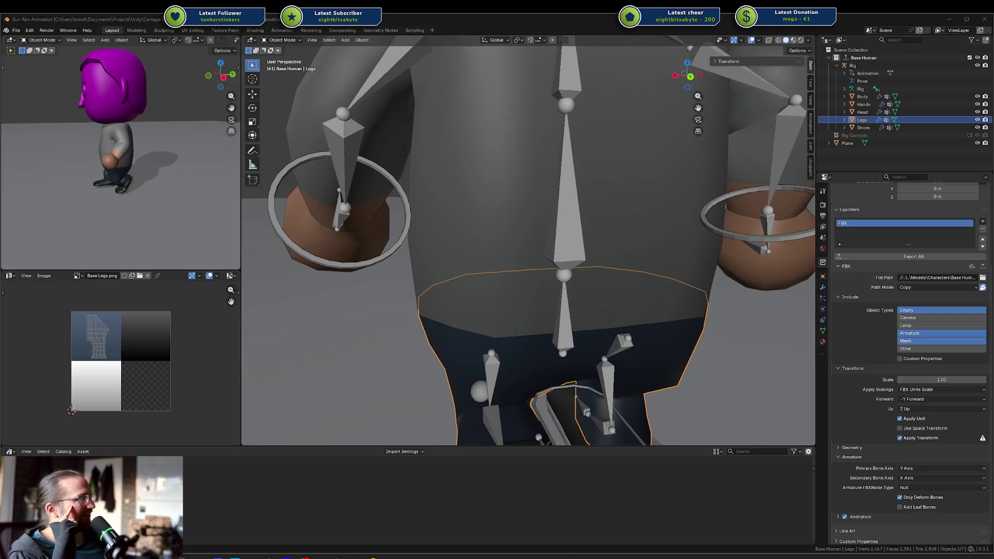
pyautogui.hotkey('alt', 'Tab')
pyautogui.moveTo(856, 80); pyautogui.dragTo(442, 64)
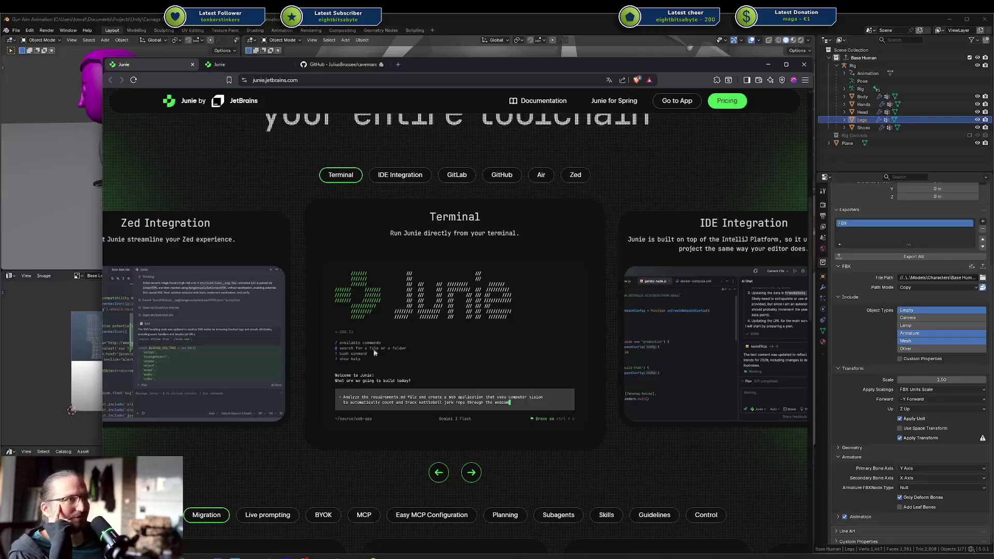
# Step: Scroll through the Junie by JetBrains page, then return to Blender
pyautogui.scroll(-3, 513, 262)
pyautogui.scroll(8, 513, 262)
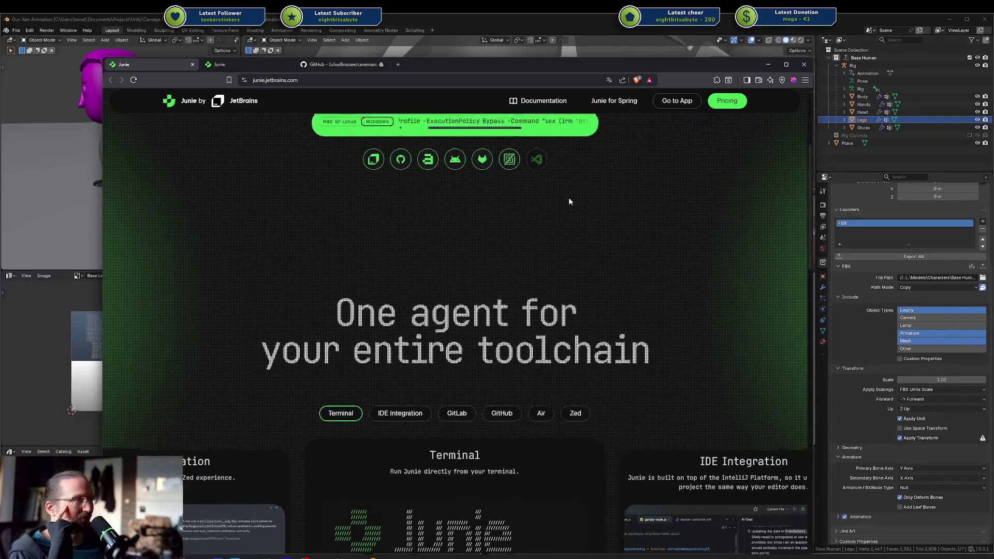
pyautogui.scroll(4, 568, 197)
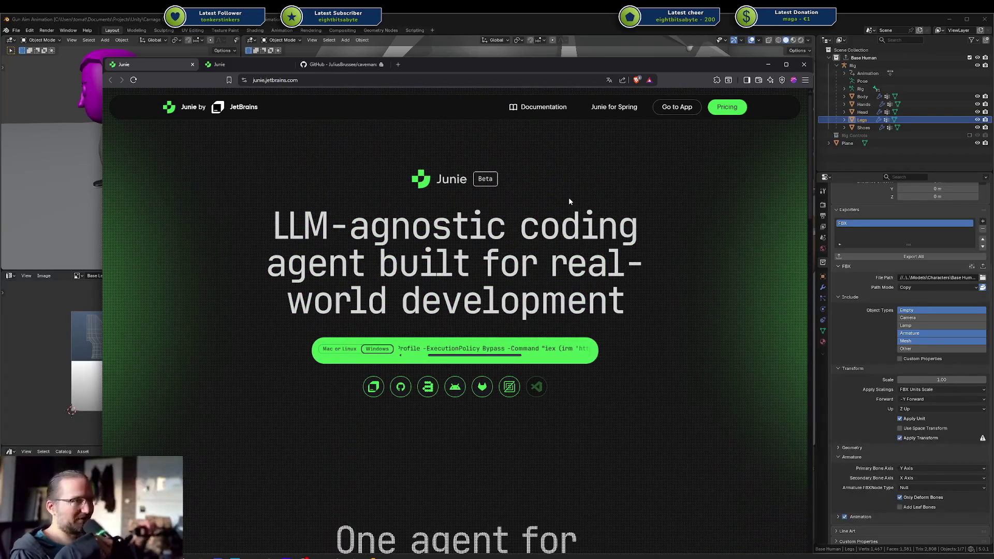
pyautogui.hotkey('alt', 'Tab')
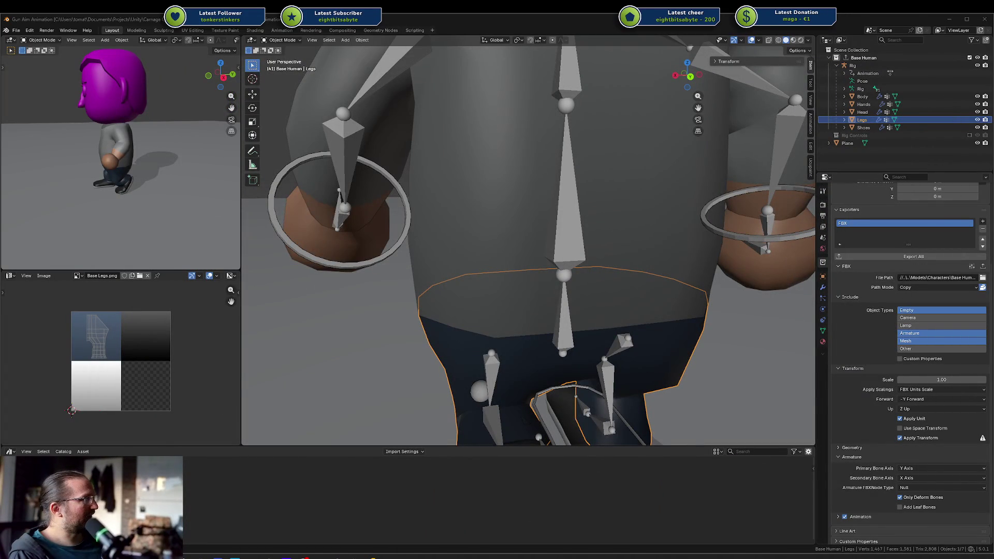
# Step: Orbit and zoom around the character, selecting the Rig armature and then the Head mesh
pyautogui.scroll(-5, 628, 192)
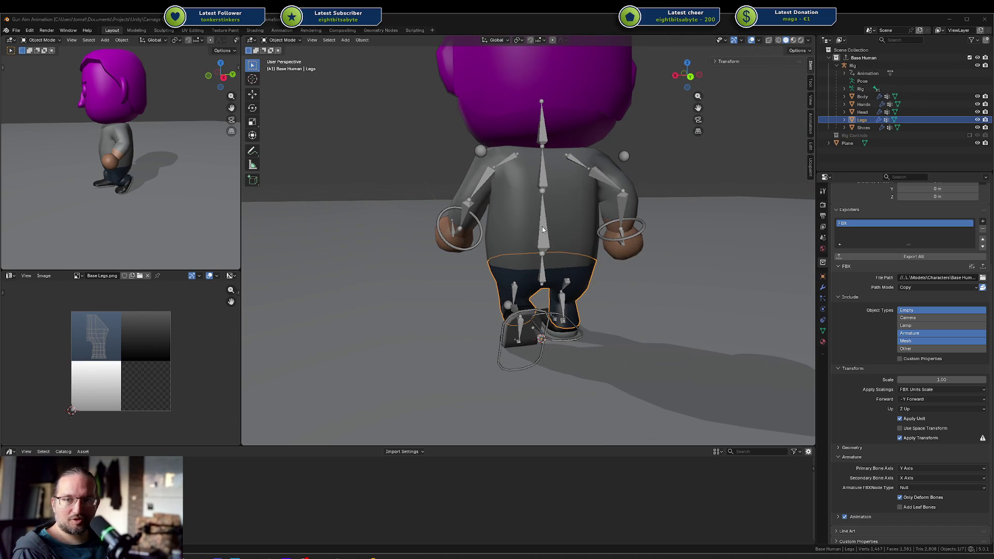
pyautogui.moveTo(558, 220)
pyautogui.mouseDown()
pyautogui.moveTo(552, 250)
pyautogui.moveTo(607, 281)
pyautogui.mouseUp()
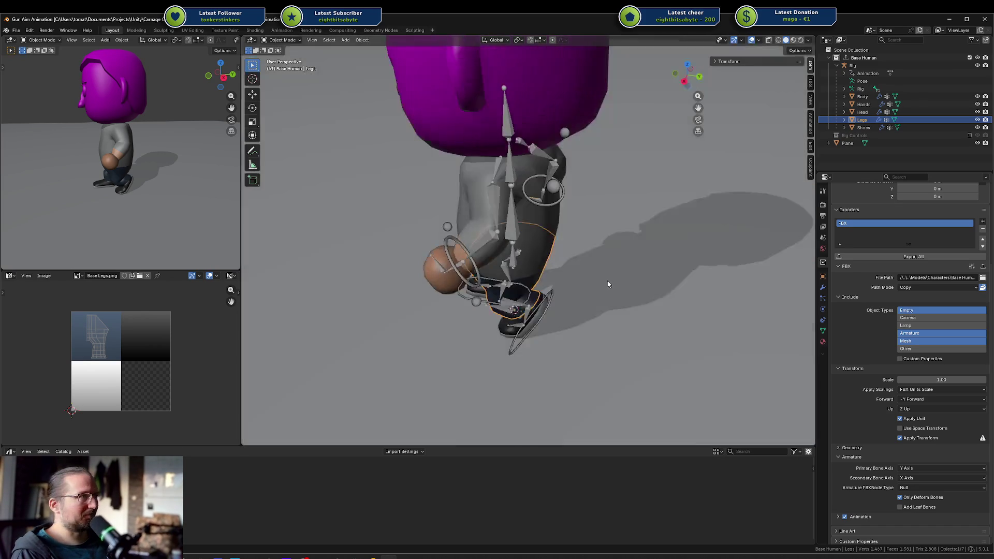
pyautogui.click(566, 136)
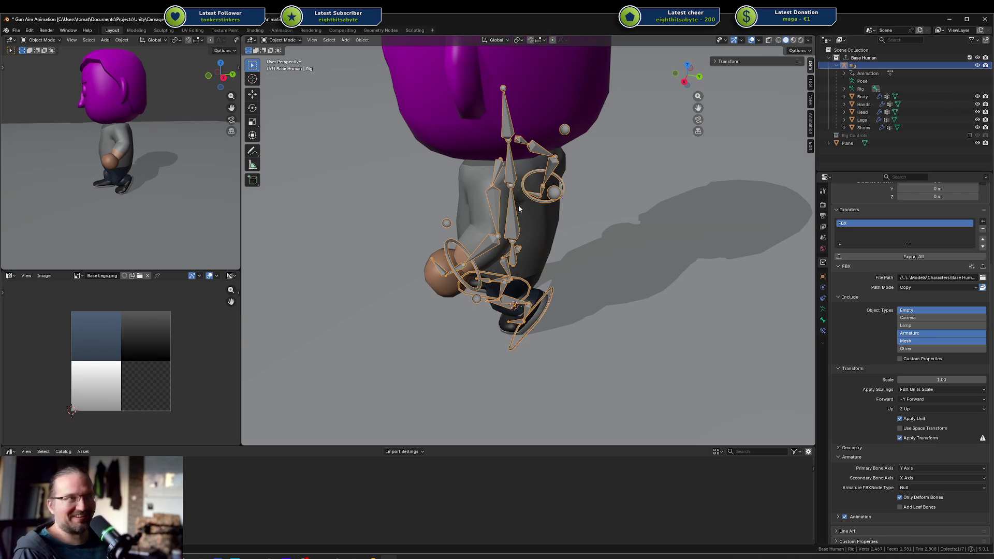
pyautogui.moveTo(518, 205); pyautogui.dragTo(546, 113)
pyautogui.click(556, 103)
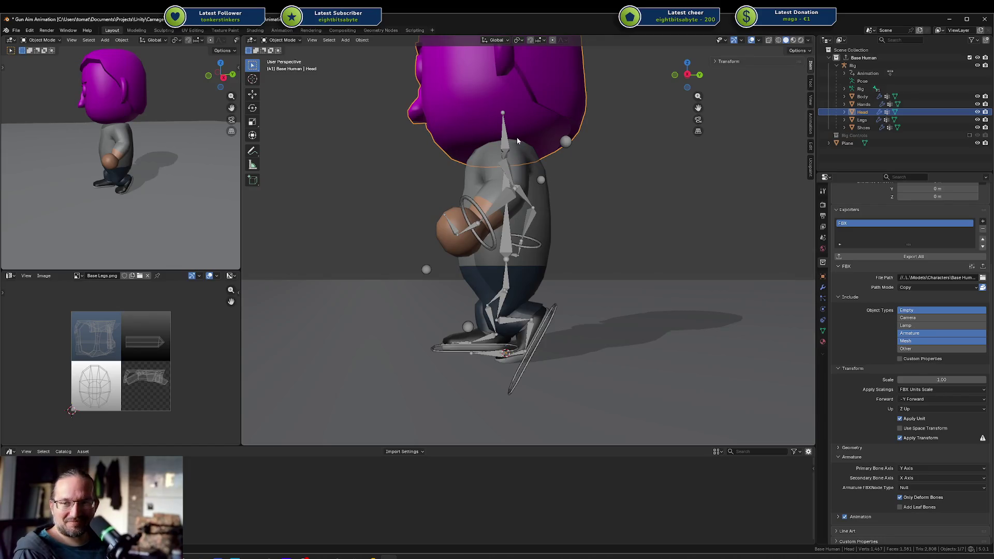
pyautogui.moveTo(517, 138)
pyautogui.mouseDown()
pyautogui.moveTo(609, 138)
pyautogui.moveTo(648, 158)
pyautogui.mouseUp()
pyautogui.scroll(-5, 602, 144)
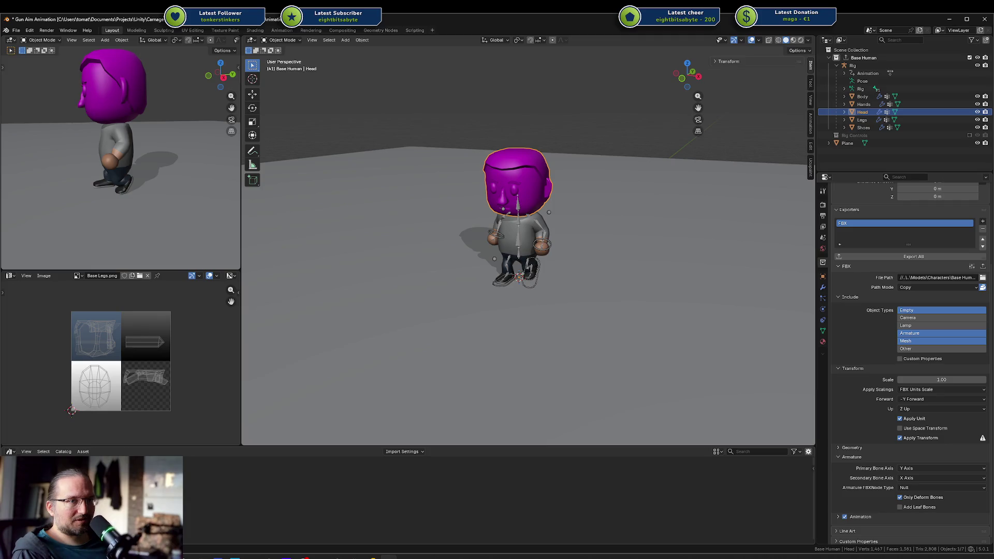
pyautogui.hotkey('ctrl', ',')
pyautogui.scroll(-1, 725, 275)
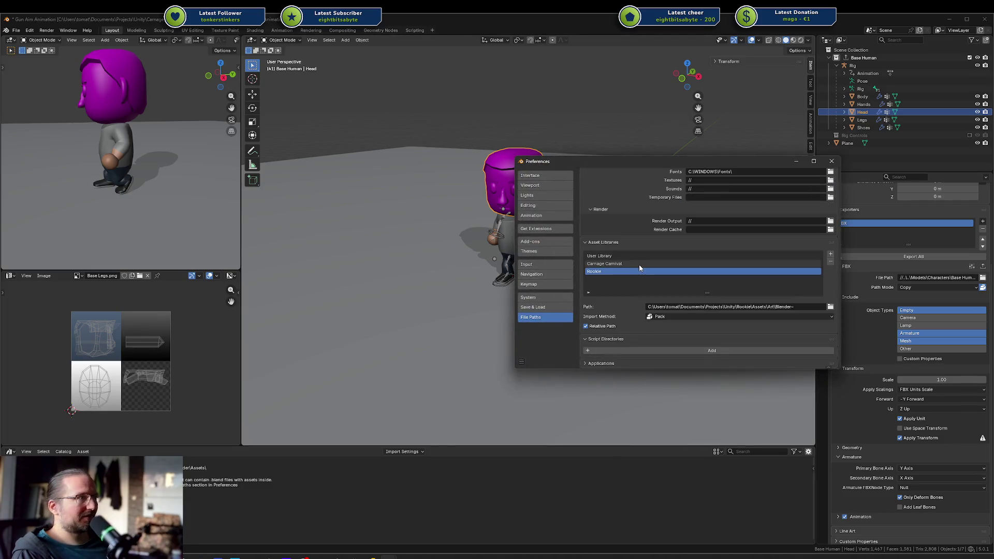
pyautogui.click(706, 264)
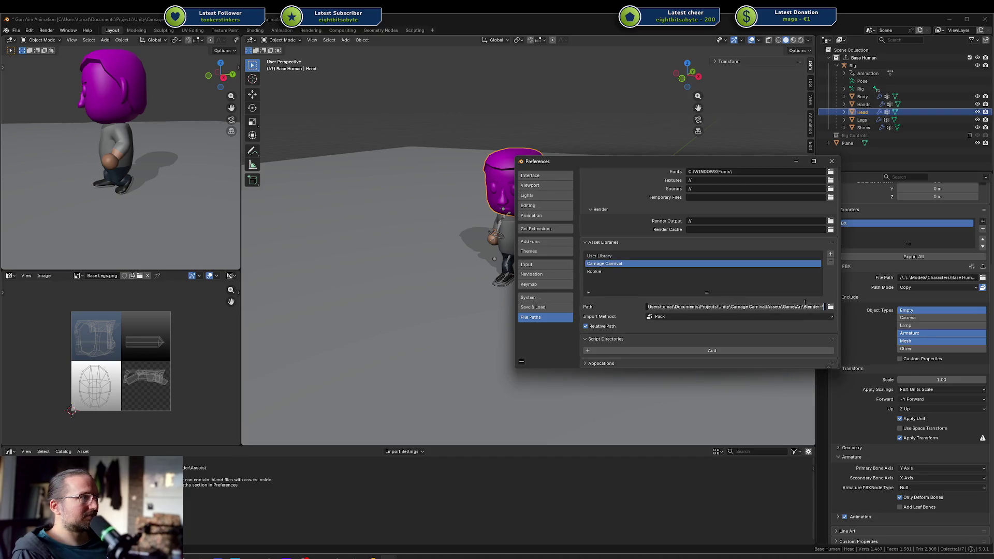
pyautogui.click(820, 307)
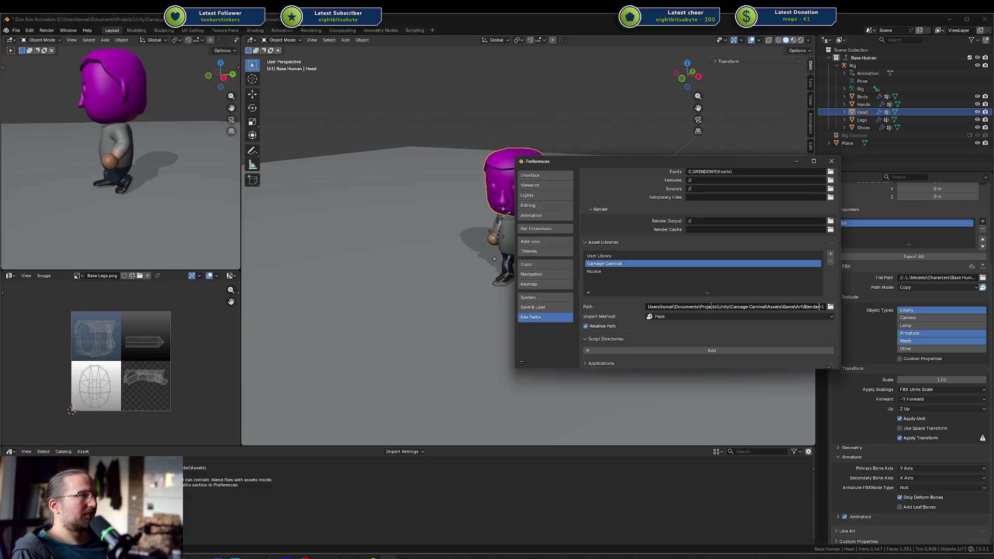
pyautogui.click(832, 161)
pyautogui.click(529, 222)
pyautogui.click(529, 191)
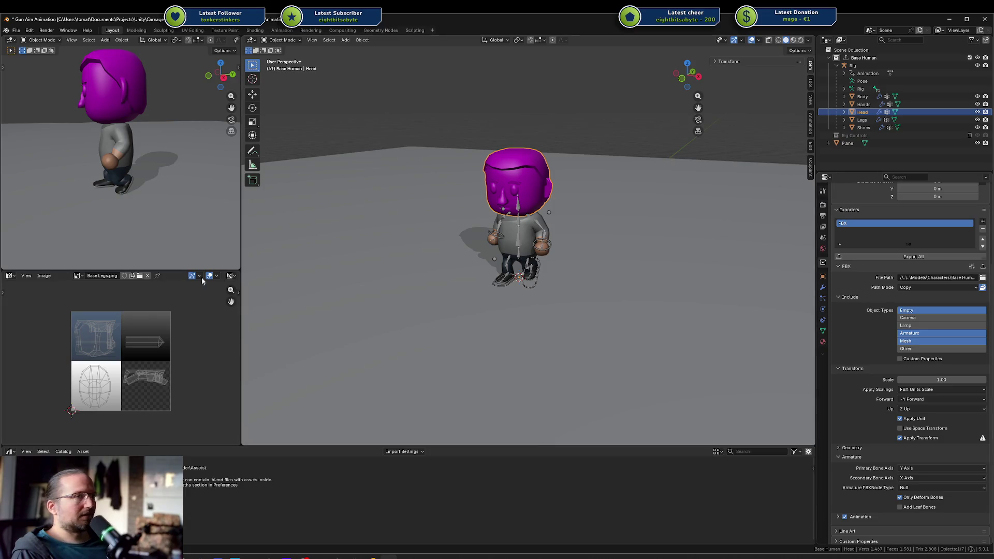
pyautogui.click(78, 276)
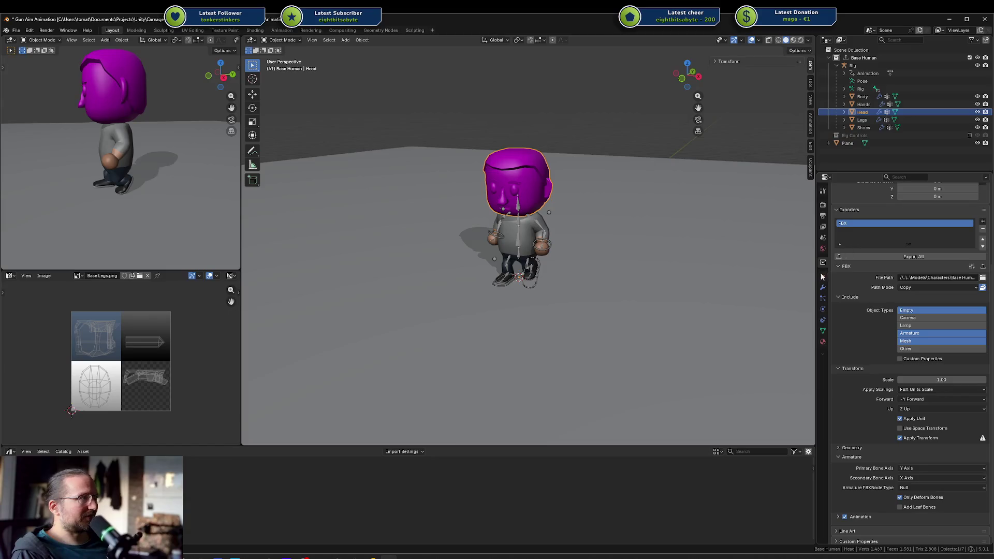
# Step: Select the Body and enter Edit Mode to show its UV layout on Base Torso.png
pyautogui.click(823, 342)
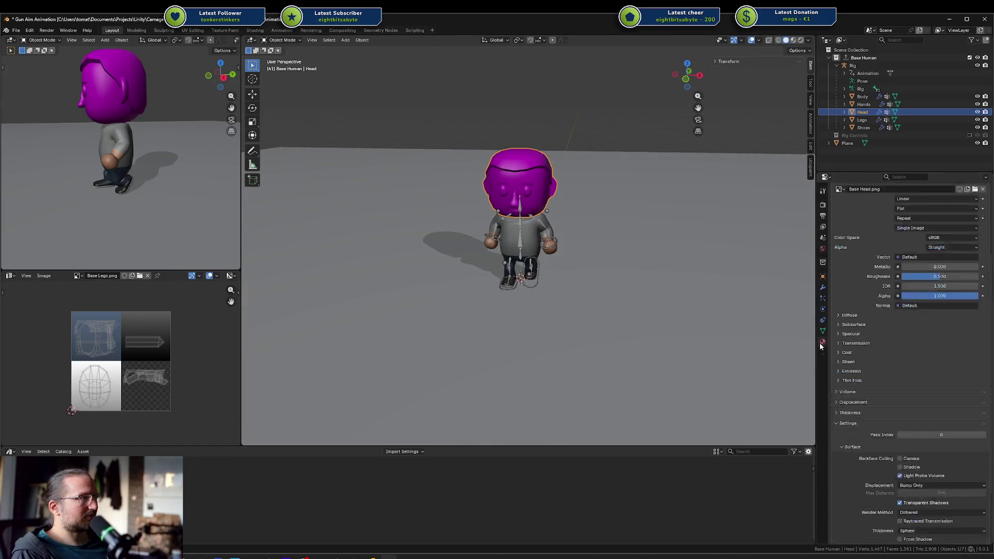
pyautogui.scroll(3, 881, 288)
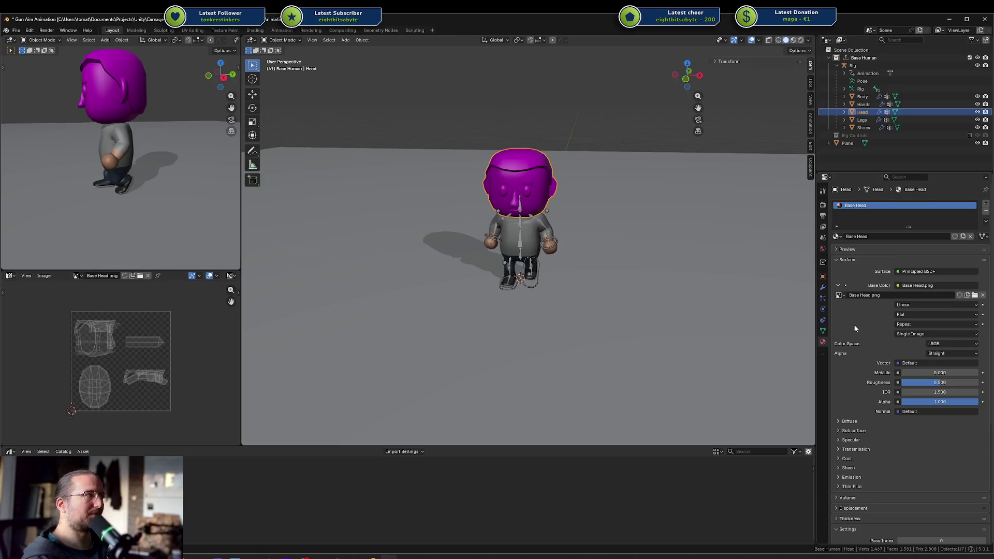
pyautogui.click(531, 242)
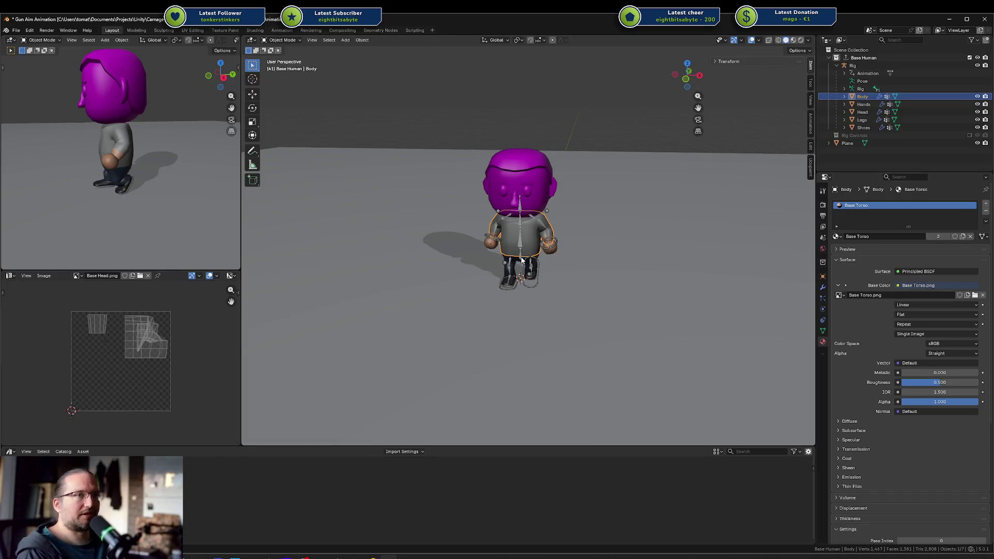
pyautogui.press('Tab')
pyautogui.press('Tab')
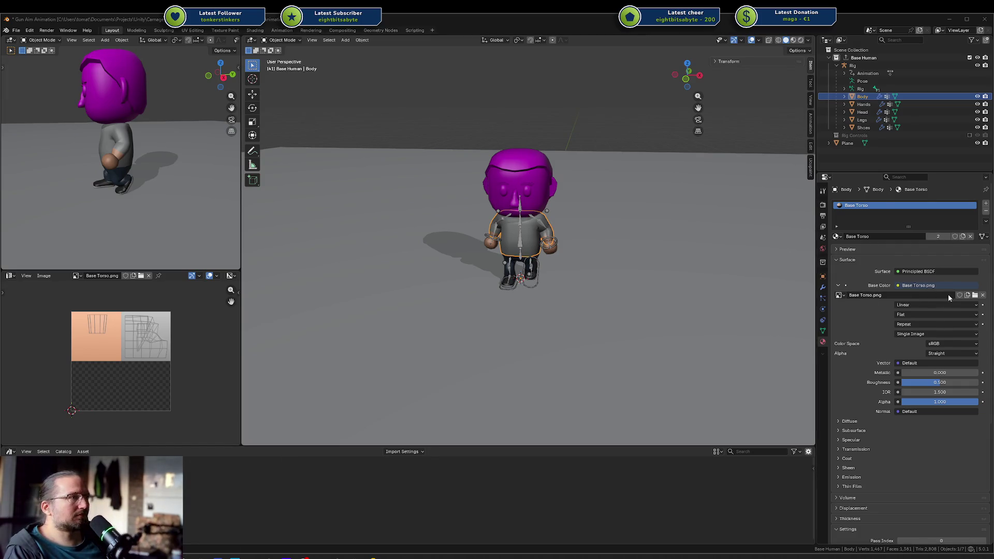
# Step: Select the Head and display Base Head.png in the Image Editor
pyautogui.click(517, 170)
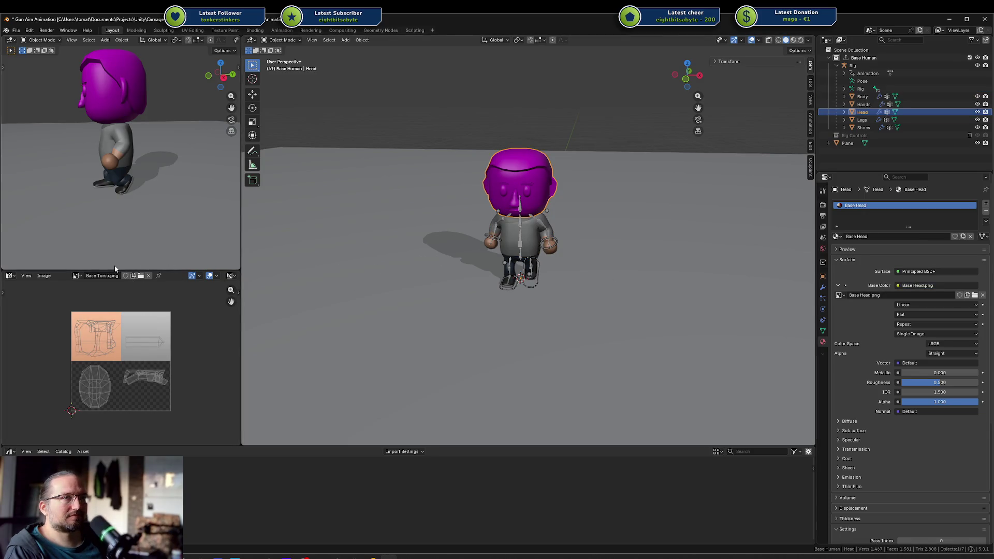
pyautogui.click(77, 275)
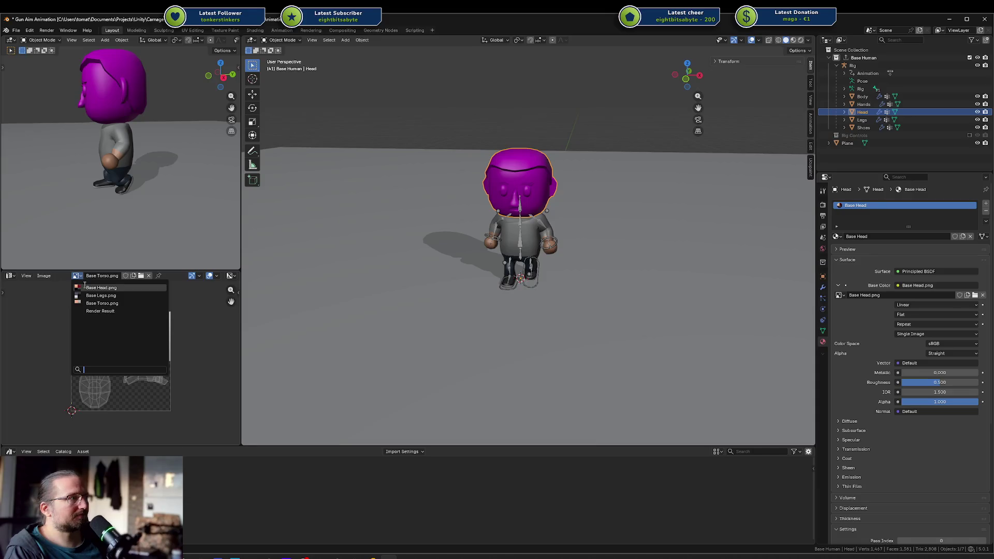
pyautogui.click(89, 288)
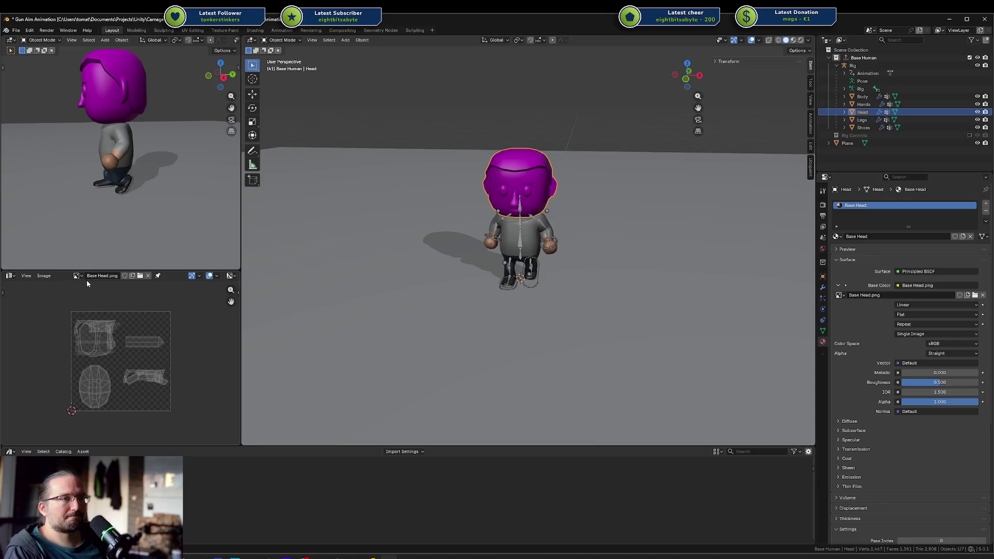
pyautogui.click(77, 276)
pyautogui.click(102, 295)
pyautogui.click(78, 275)
pyautogui.click(82, 285)
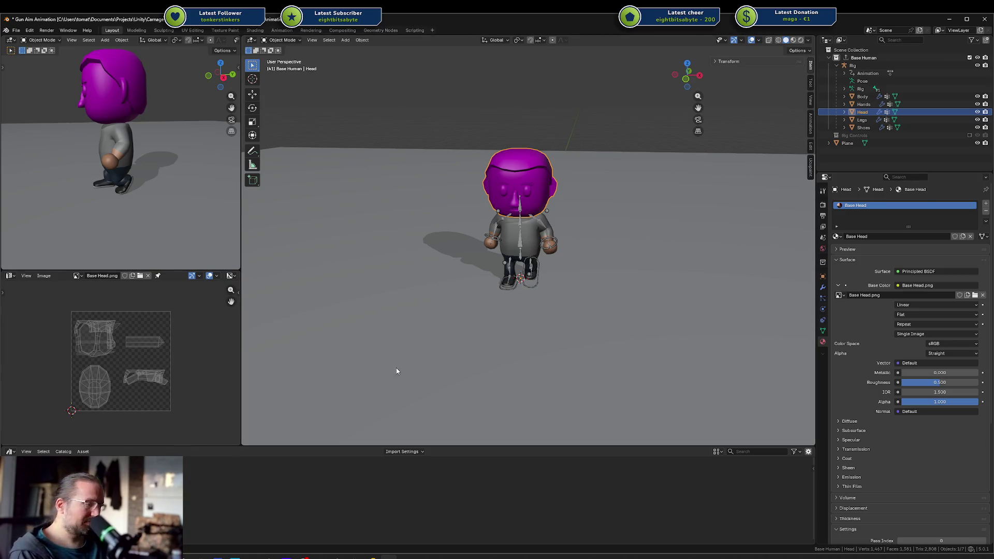
# Step: In the side panel, relink the image to Base Head.png from the Characters folder
pyautogui.press('n')
pyautogui.click(236, 310)
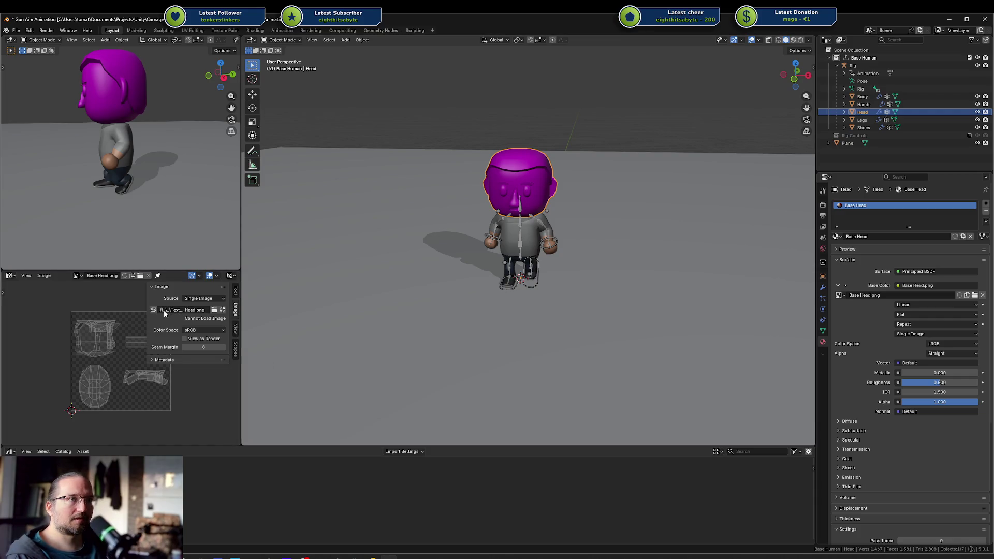
pyautogui.click(214, 310)
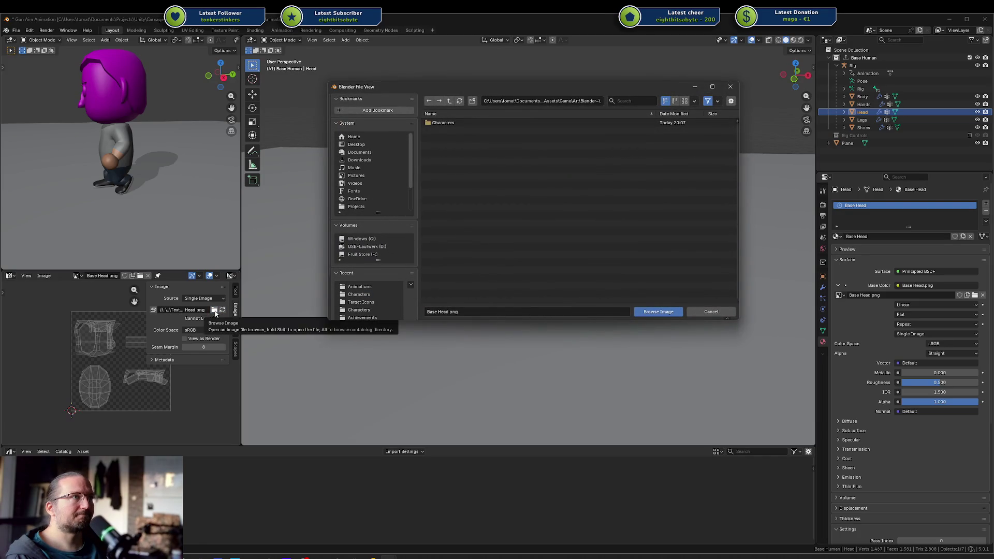
pyautogui.doubleClick(470, 123)
pyautogui.press('Return')
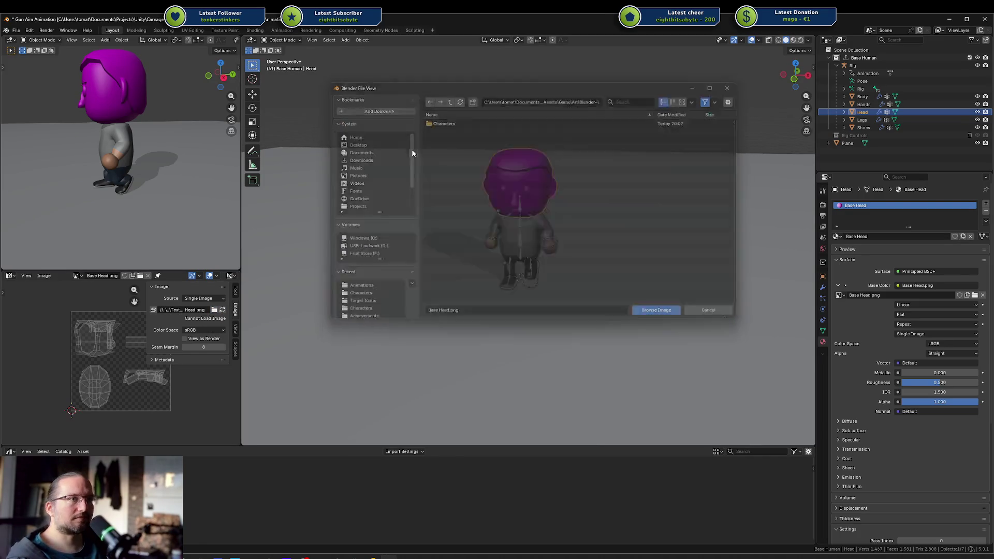
# Step: Edit the Base Head.png file path to add another parent-directory step so it loads
pyautogui.click(184, 309)
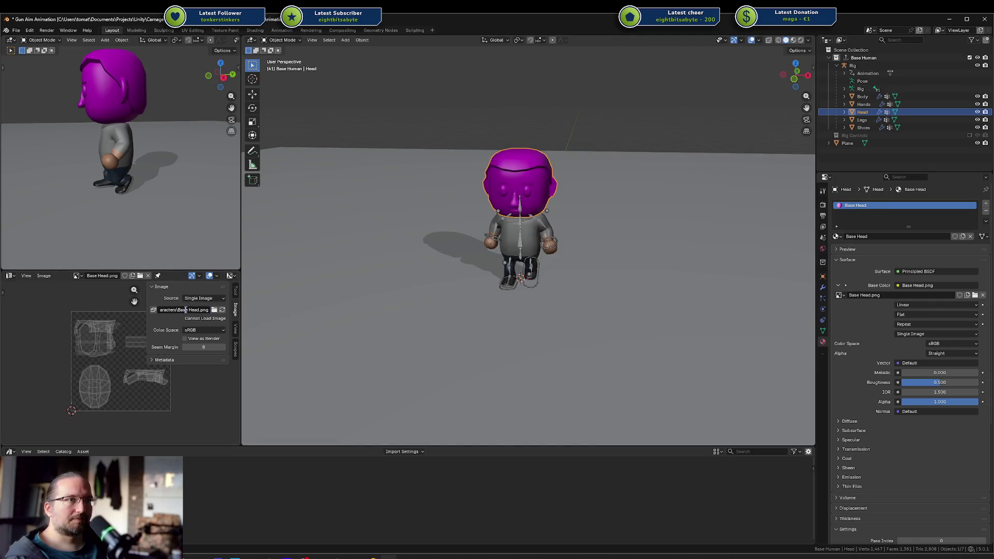
pyautogui.press('Home')
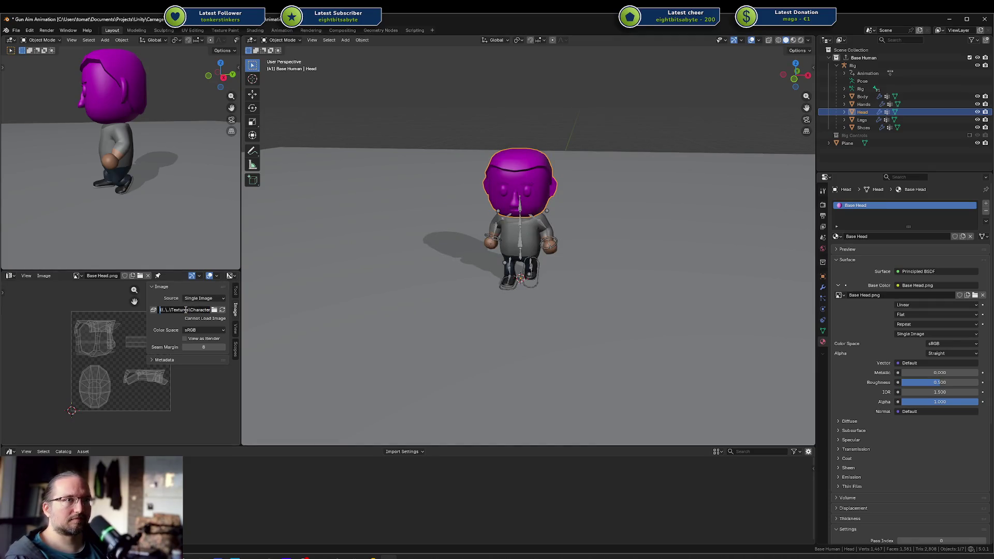
pyautogui.press('Right')
pyautogui.press('Right')
pyautogui.press('Right')
pyautogui.write('.\\.')
pyautogui.press('Return')
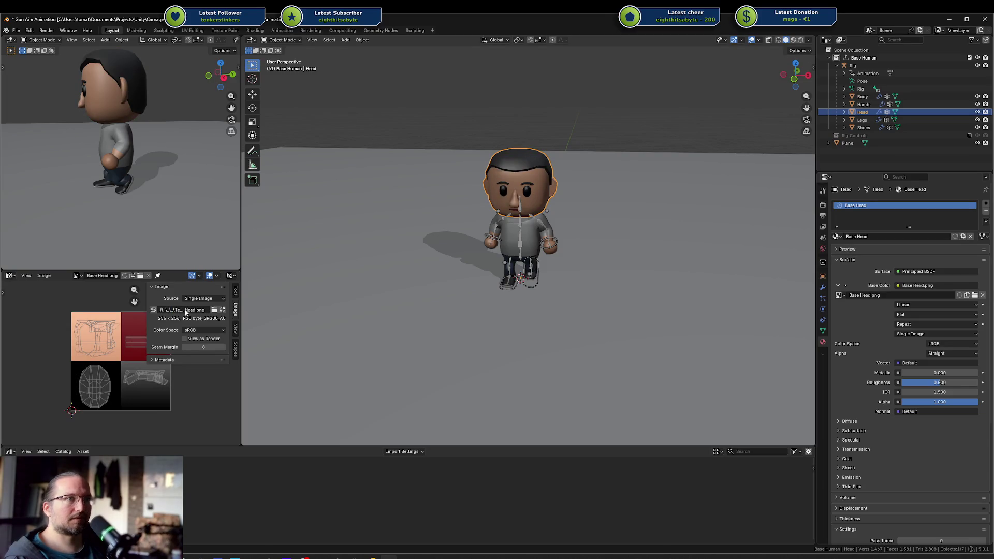
# Step: Switch the Image Editor to Base Torso.png and orbit the view, deselecting the head
pyautogui.click(76, 276)
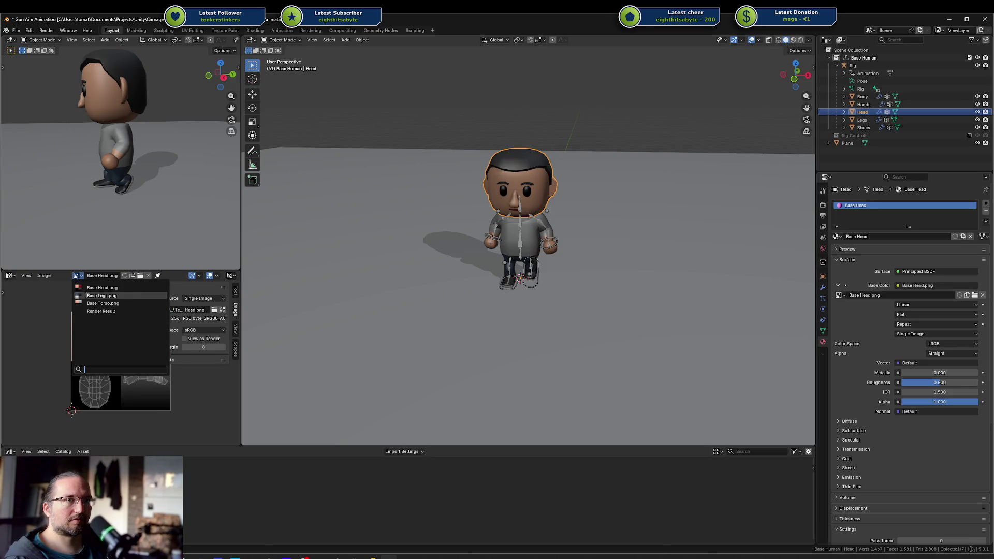
pyautogui.click(91, 303)
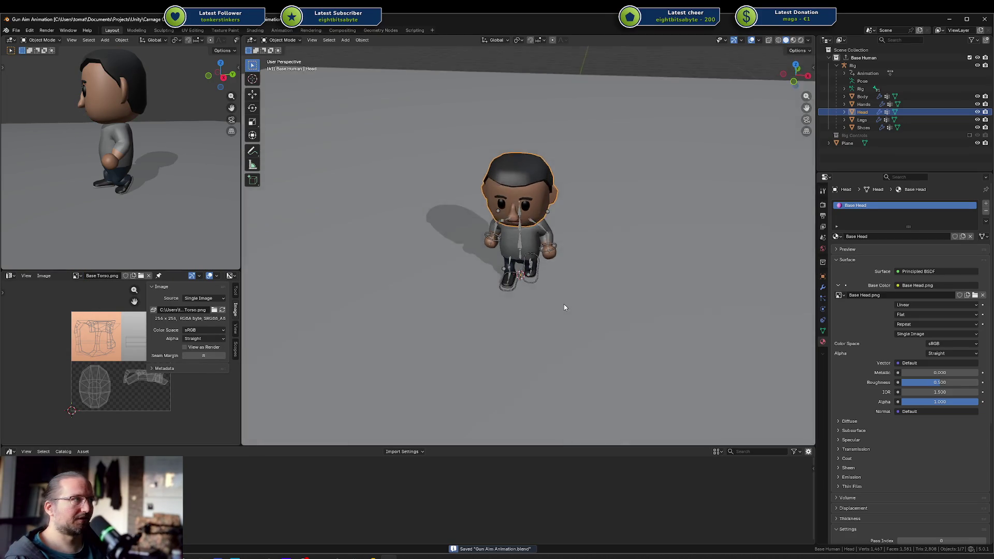
pyautogui.moveTo(564, 304); pyautogui.dragTo(546, 108)
pyautogui.click(546, 107)
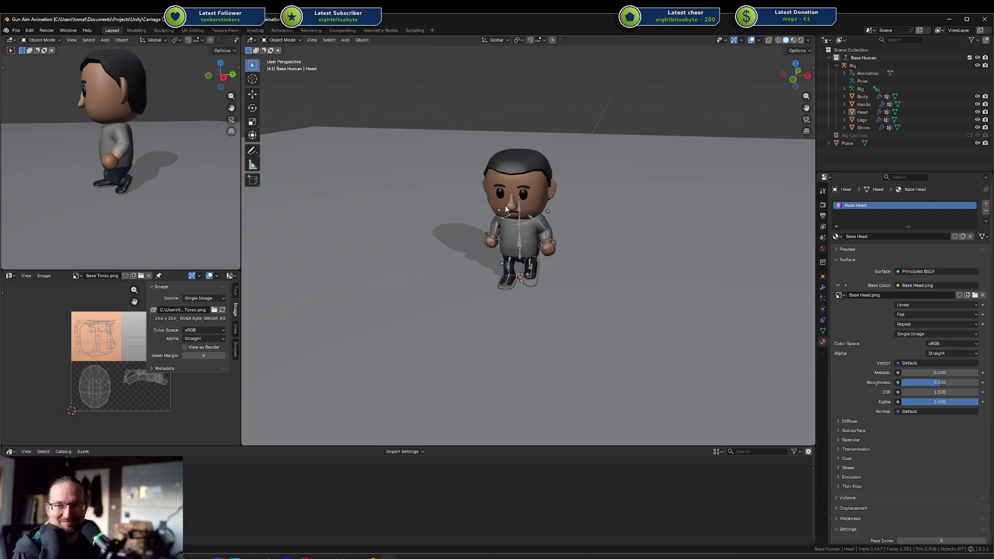
# Step: Bring the Godot editor forward and drag it to fill the screen over Blender
pyautogui.click(355, 557)
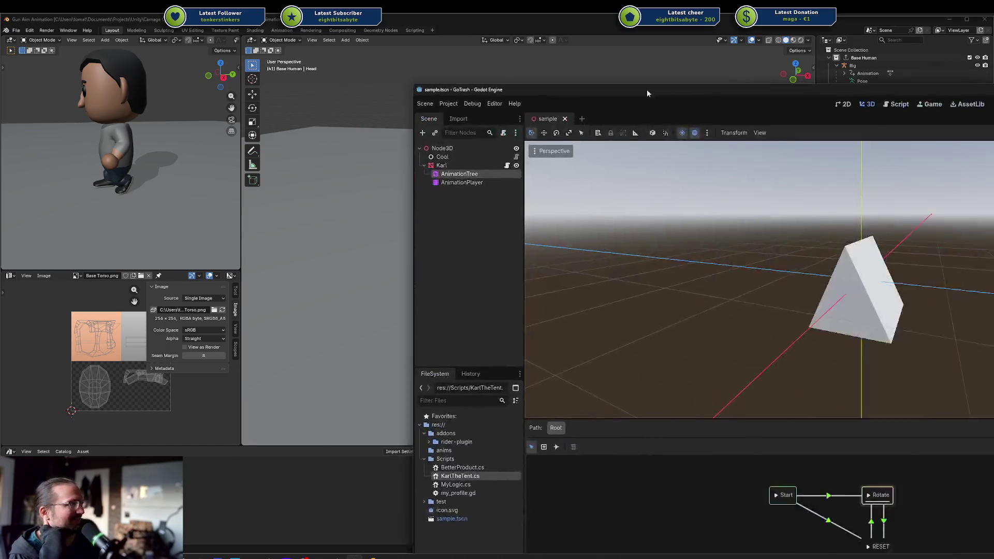
pyautogui.moveTo(648, 89)
pyautogui.mouseDown()
pyautogui.moveTo(430, 67)
pyautogui.moveTo(223, 28)
pyautogui.moveTo(256, 30)
pyautogui.mouseUp()
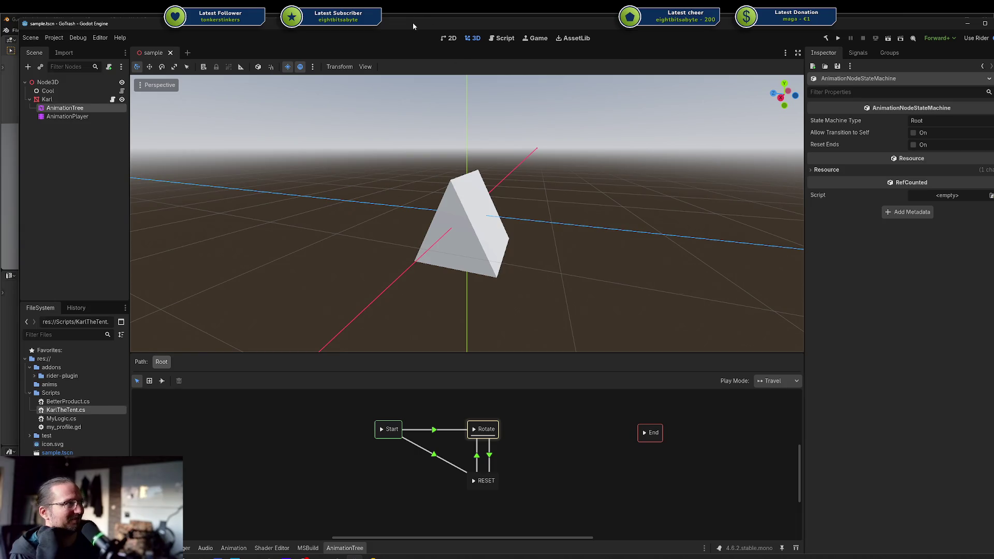
# Step: Drag the Godot window off onto the other monitor, revealing Blender
pyautogui.moveTo(412, 23); pyautogui.dragTo(411, 26)
pyautogui.moveTo(54, 30)
pyautogui.mouseDown()
pyautogui.moveTo(500, 83)
pyautogui.moveTo(991, 78)
pyautogui.mouseUp()
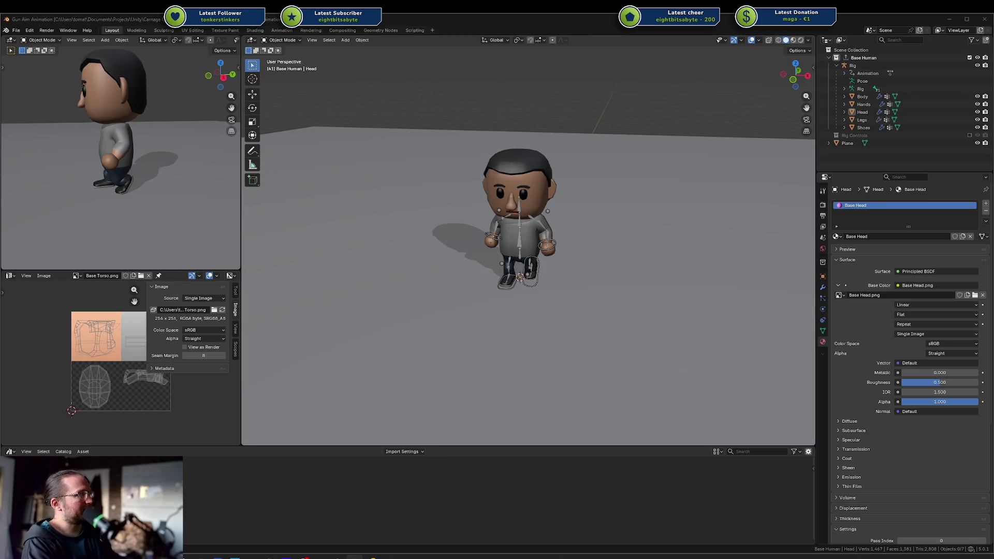
pyautogui.hotkey('alt', 'Tab')
# Step: List the AnimationTree's signals, then switch between the AnimationPlayer and AnimationTree signals
pyautogui.moveTo(216, 81)
pyautogui.mouseDown()
pyautogui.moveTo(161, 82)
pyautogui.moveTo(197, 68)
pyautogui.mouseUp()
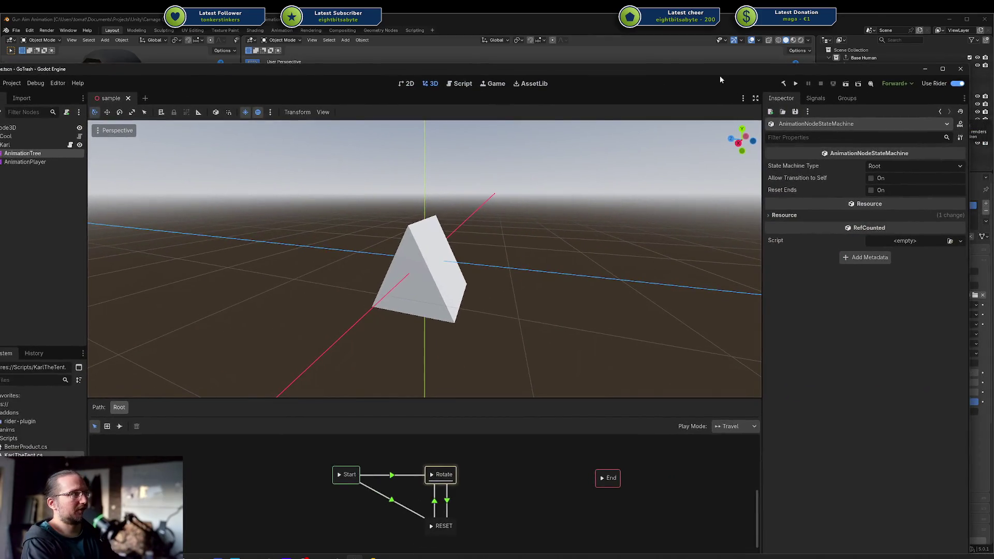
pyautogui.click(818, 99)
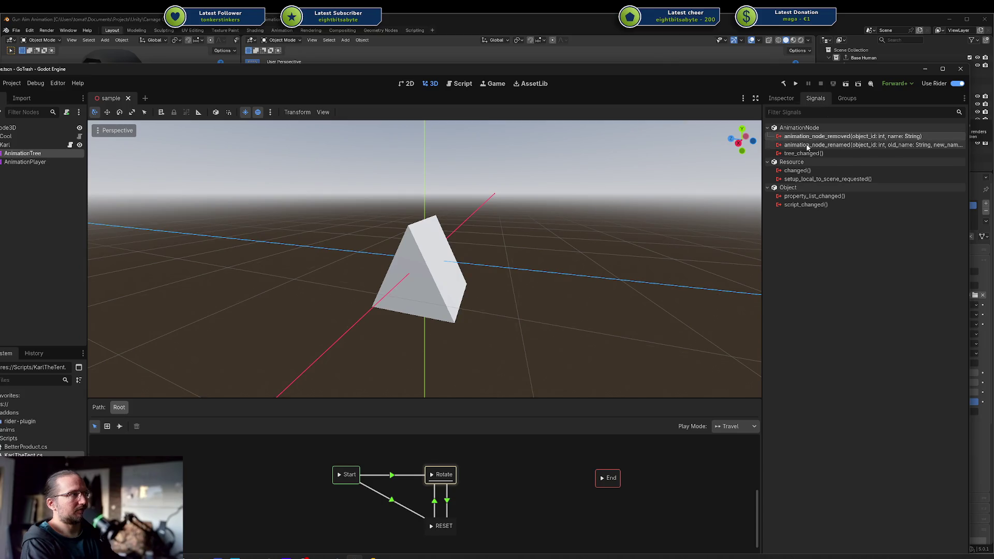
pyautogui.moveTo(802, 147)
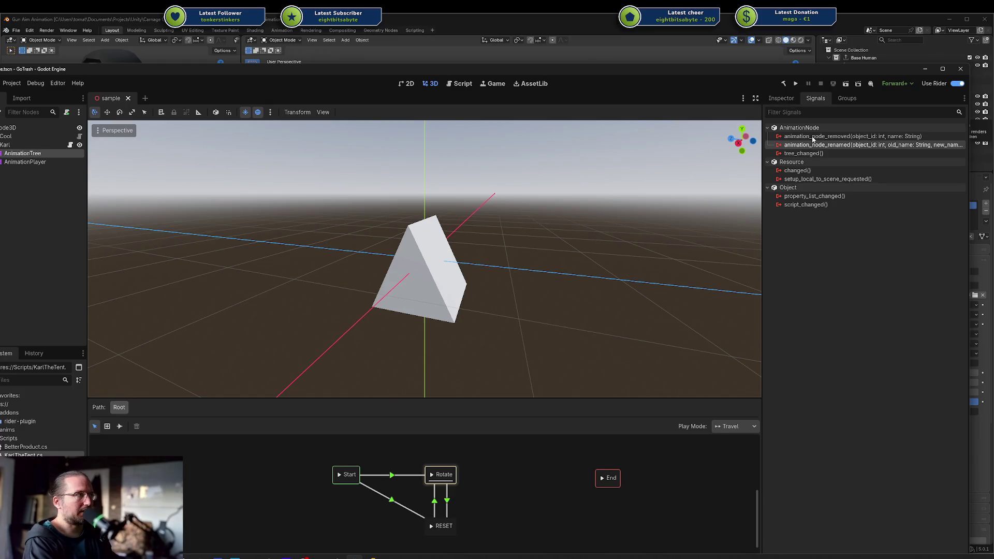
pyautogui.moveTo(558, 67); pyautogui.dragTo(616, 54)
pyautogui.click(92, 147)
pyautogui.click(89, 139)
pyautogui.click(87, 147)
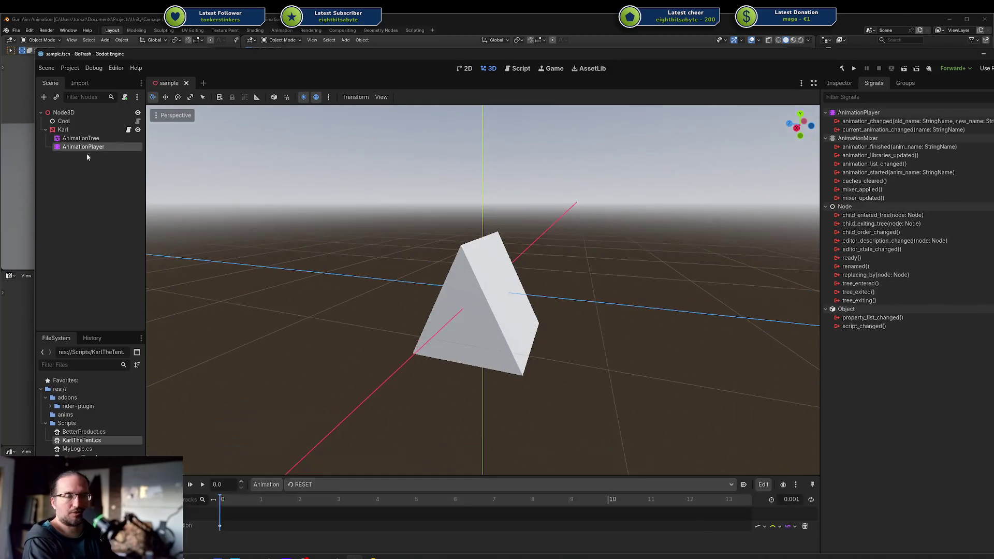
# Step: Select the Karl node to list its Node3D, Node and Object signals
pyautogui.click(83, 164)
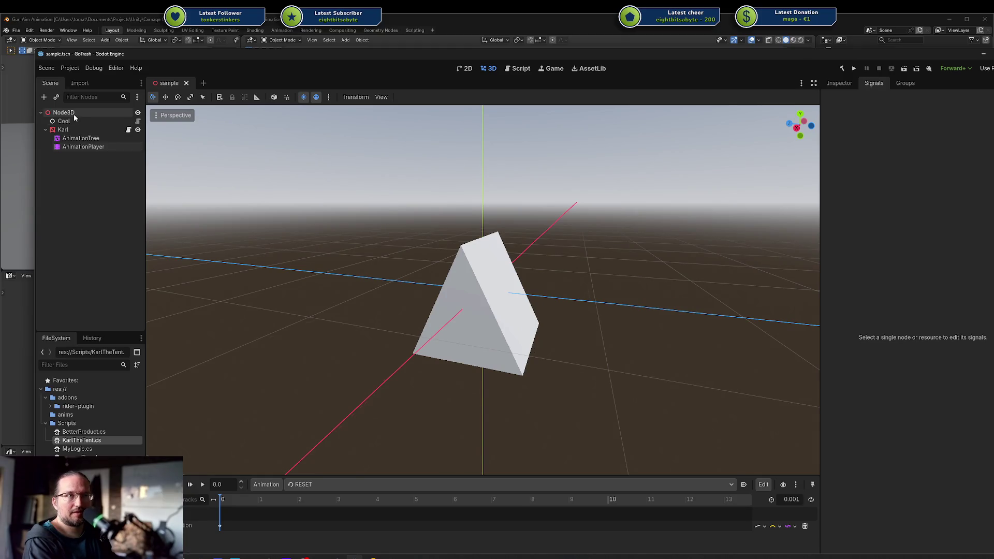
pyautogui.click(65, 131)
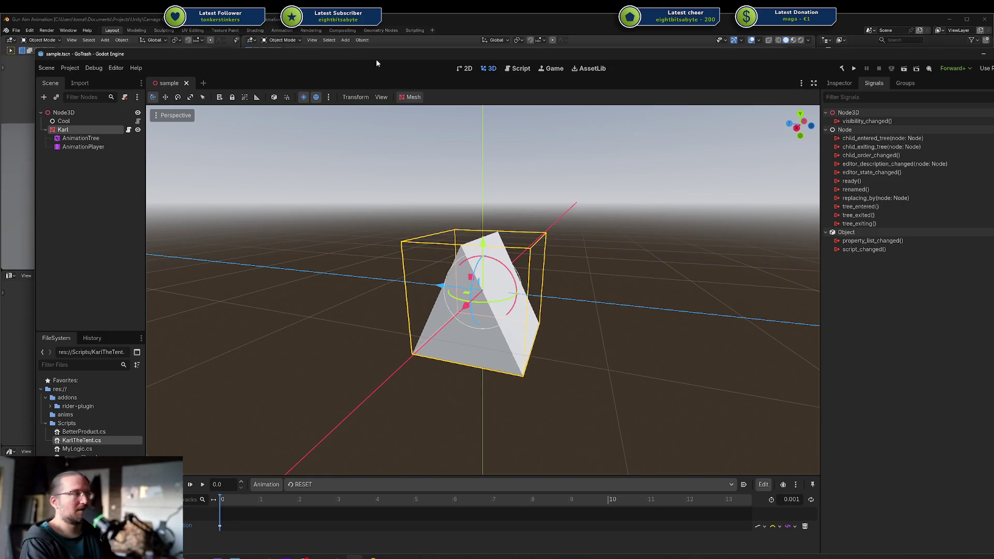
# Step: Shrink and reposition the Godot window so Blender is visible beside it
pyautogui.moveTo(316, 61); pyautogui.dragTo(356, 63)
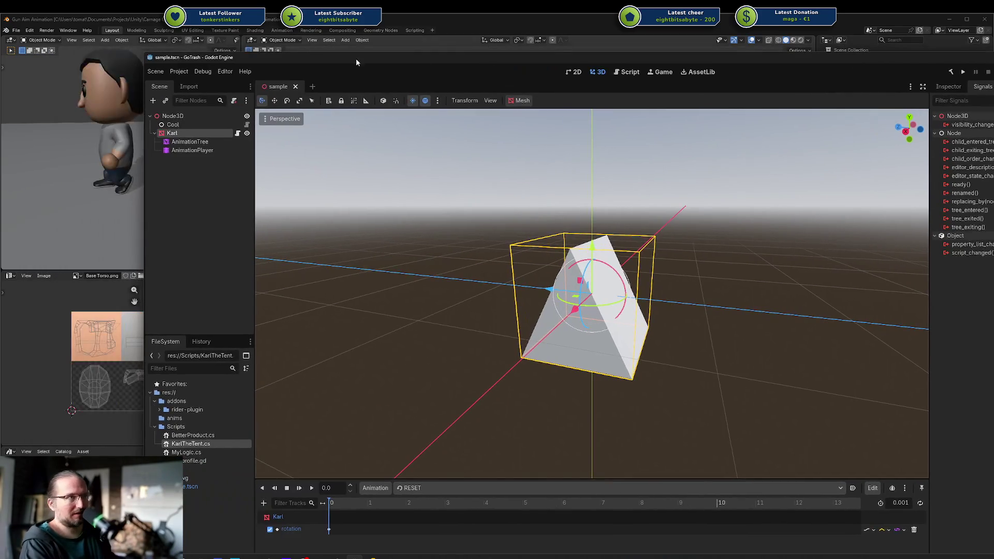
pyautogui.moveTo(142, 51)
pyautogui.mouseDown()
pyautogui.moveTo(164, 115)
pyautogui.moveTo(186, 93)
pyautogui.moveTo(186, 70)
pyautogui.mouseUp()
pyautogui.moveTo(274, 82); pyautogui.dragTo(180, 46)
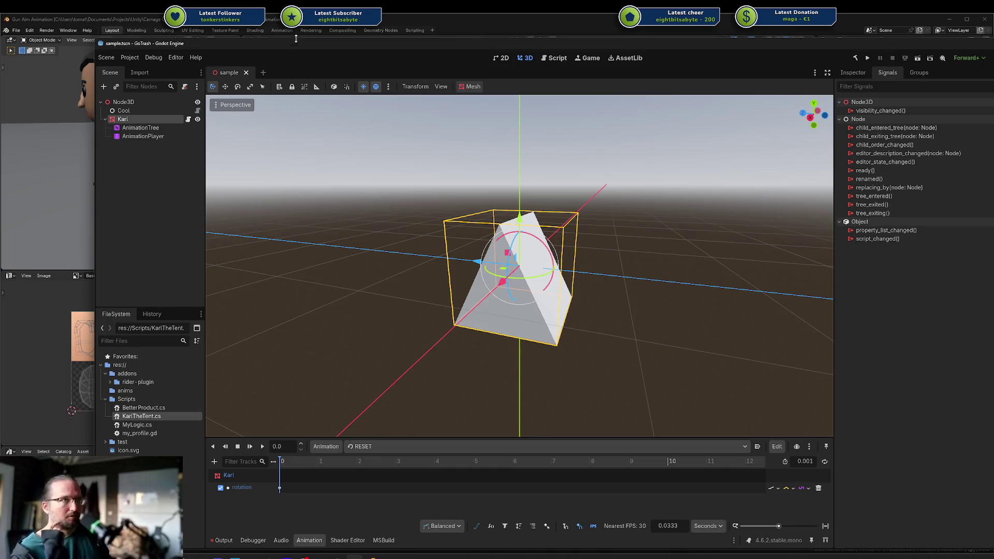
pyautogui.moveTo(293, 45); pyautogui.dragTo(321, 36)
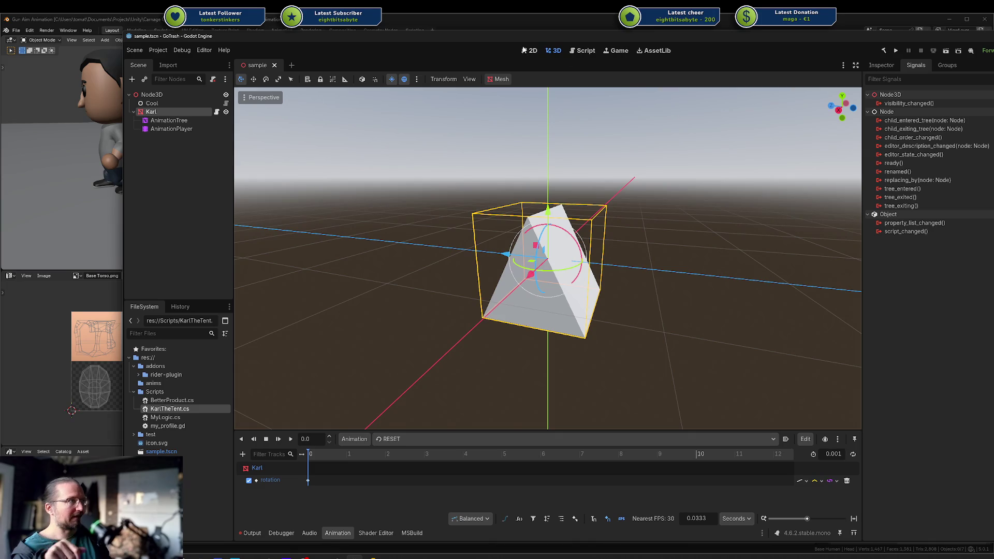
# Step: Minimize Godot with Win+Down and switch Blender to the Scripting workspace
pyautogui.press('super+Down')
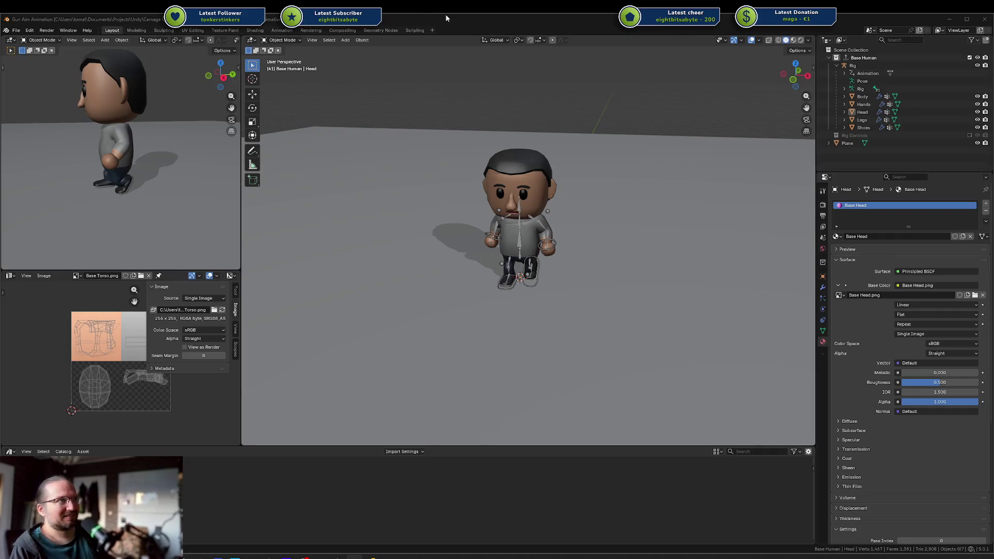
pyautogui.click(414, 30)
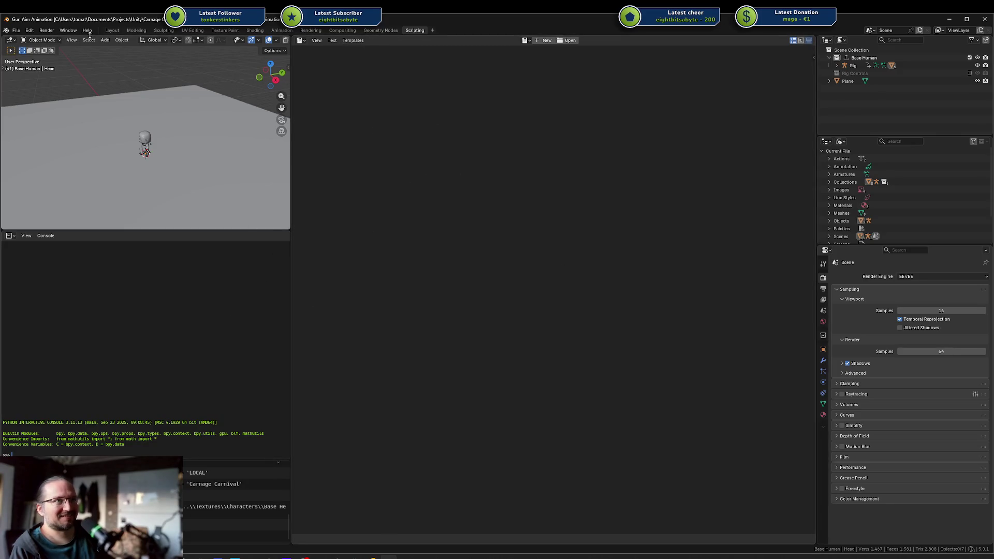
pyautogui.click(113, 32)
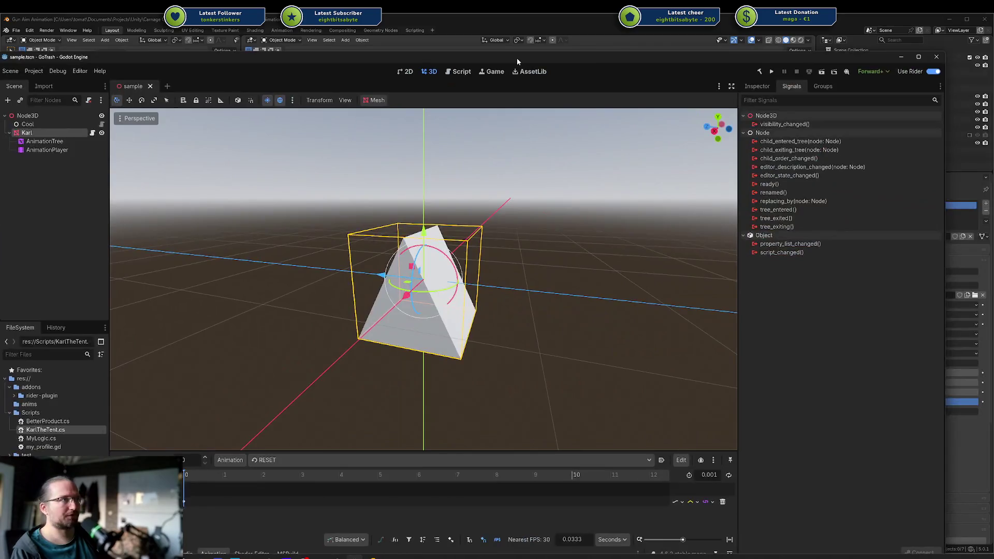
# Step: Bring the Godot editor over Blender and maximize it to full screen
pyautogui.moveTo(517, 58)
pyautogui.mouseDown()
pyautogui.moveTo(461, 55)
pyautogui.moveTo(492, 44)
pyautogui.mouseUp()
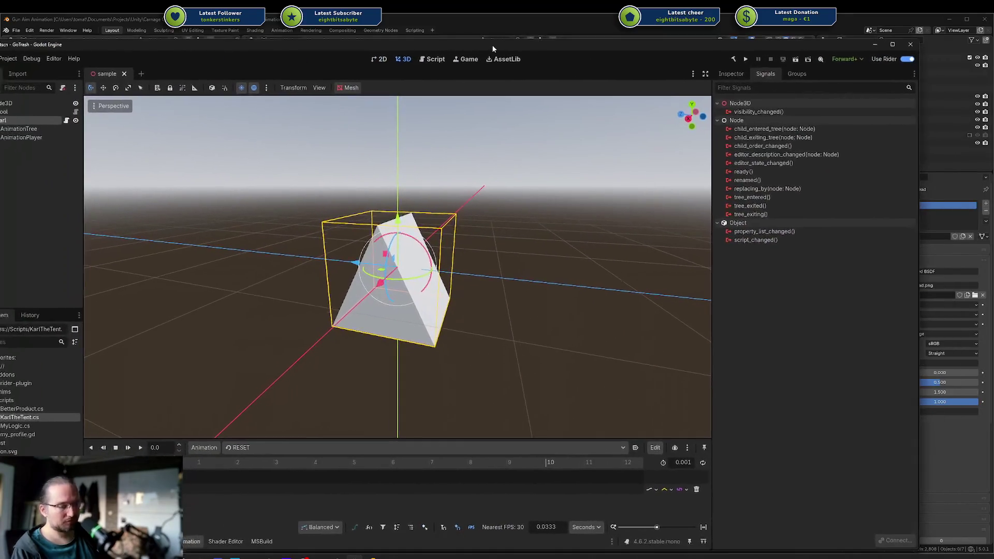
pyautogui.press('super')
pyautogui.press('super')
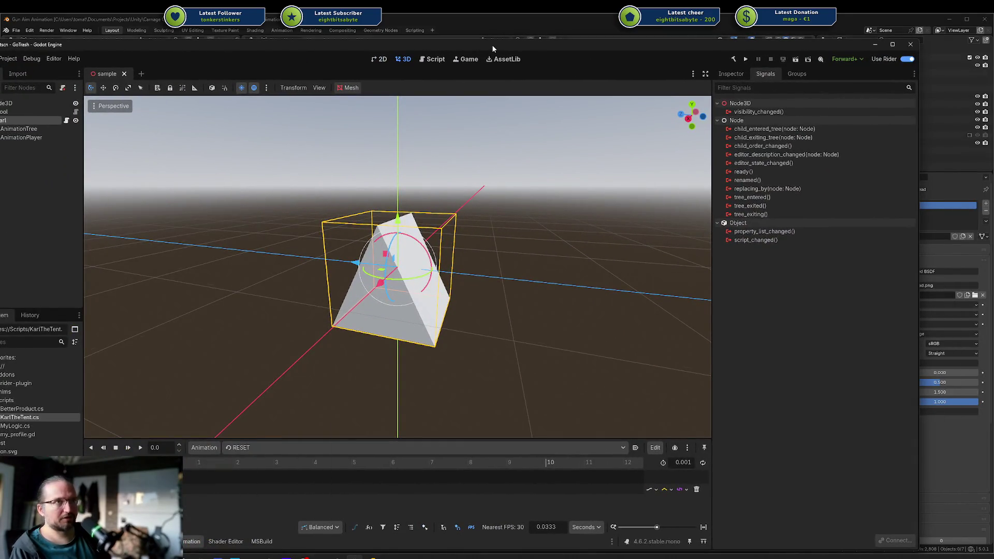
pyautogui.doubleClick(492, 45)
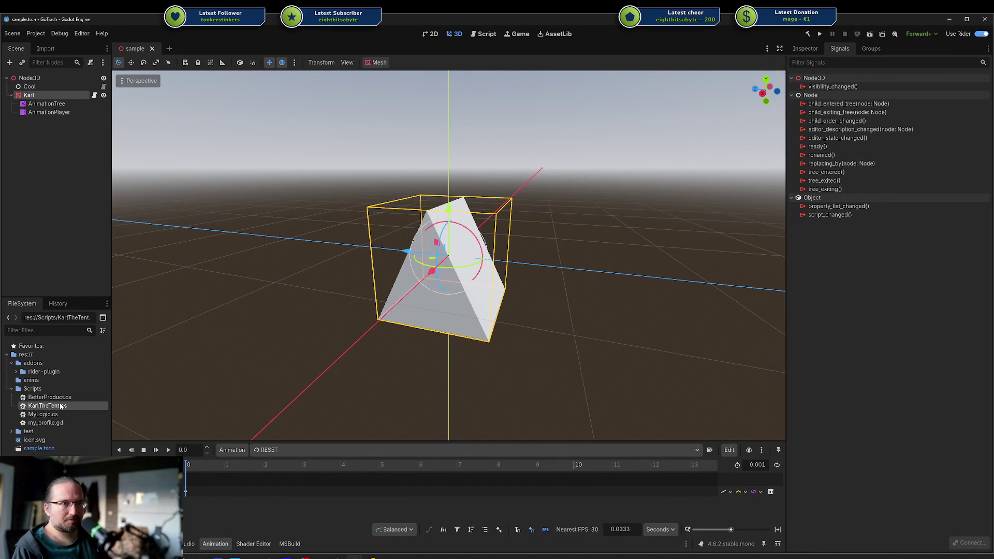
# Step: Switch to the GoTrash project in Rider and select MyLogic.cs
pyautogui.moveTo(66, 410)
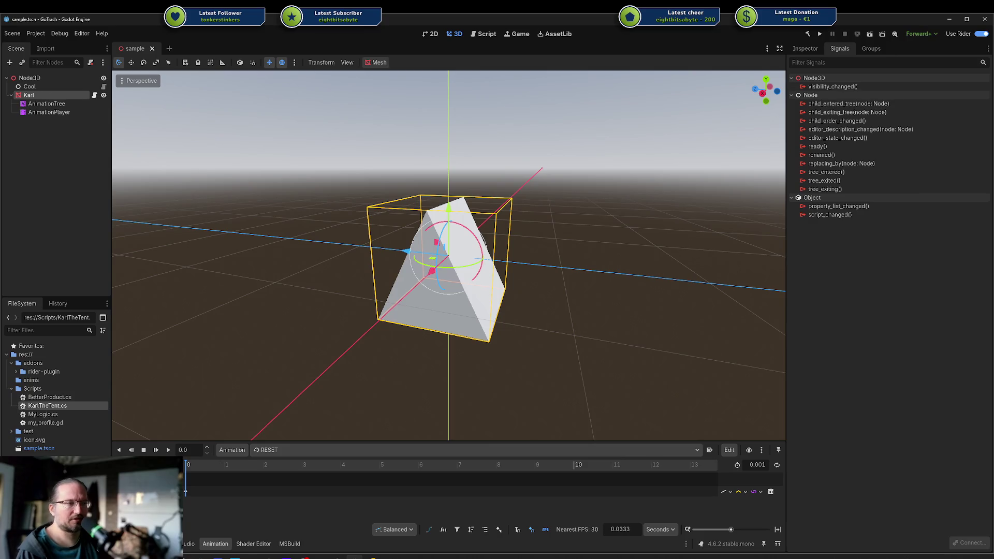
pyautogui.moveTo(354, 557)
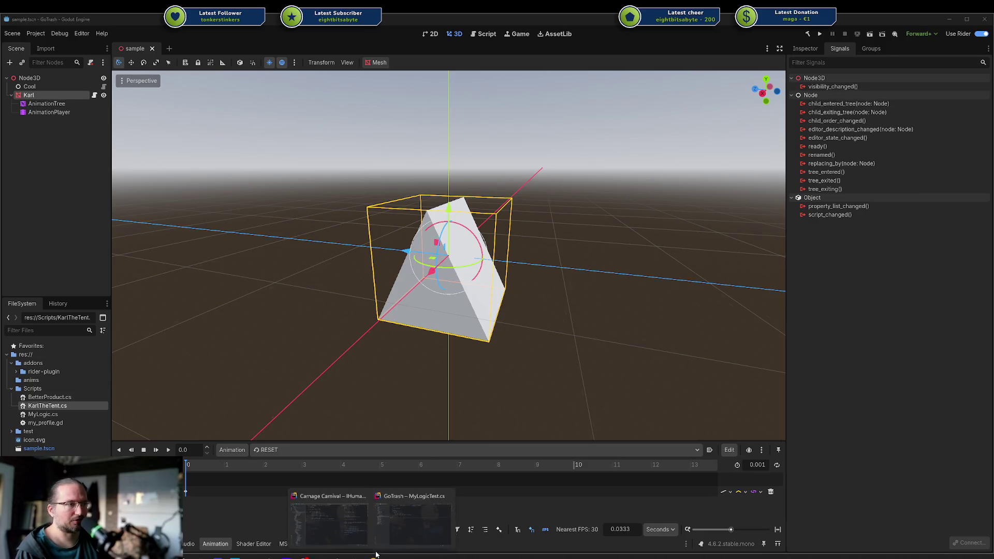
pyautogui.click(400, 530)
pyautogui.click(88, 140)
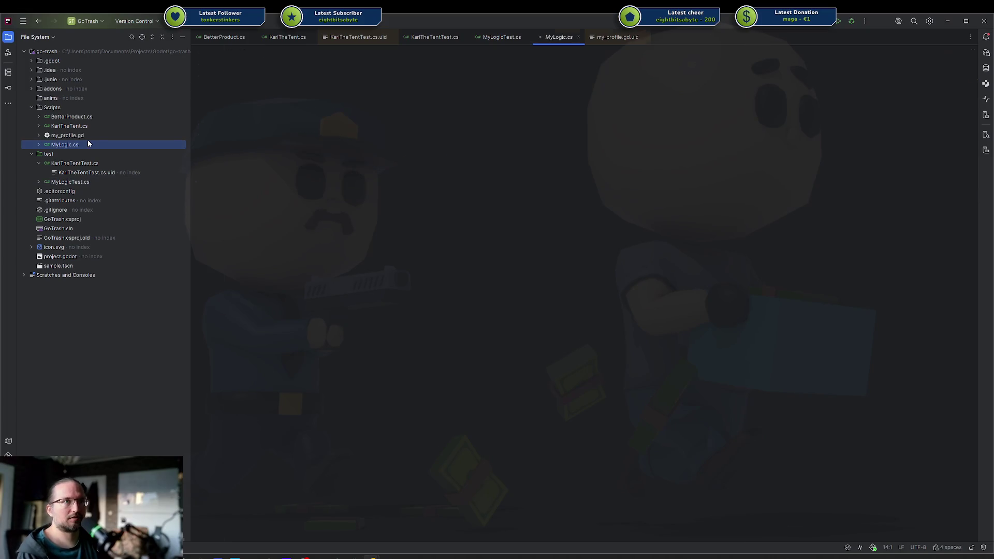
# Step: Open my_profile.gd and insert an empty _ready function
pyautogui.click(82, 136)
pyautogui.press('Return')
pyautogui.press('Return')
pyautogui.press('Return')
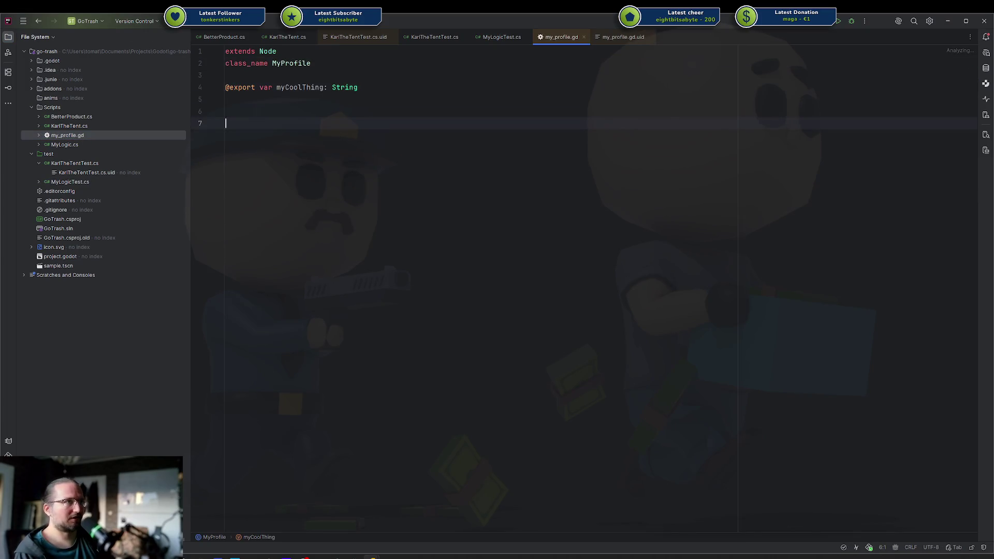
pyautogui.press('Tab')
pyautogui.press('Return')
pyautogui.press('Tab')
pyautogui.hotkey('ctrl', 'z')
pyautogui.hotkey('ctrl', 'z')
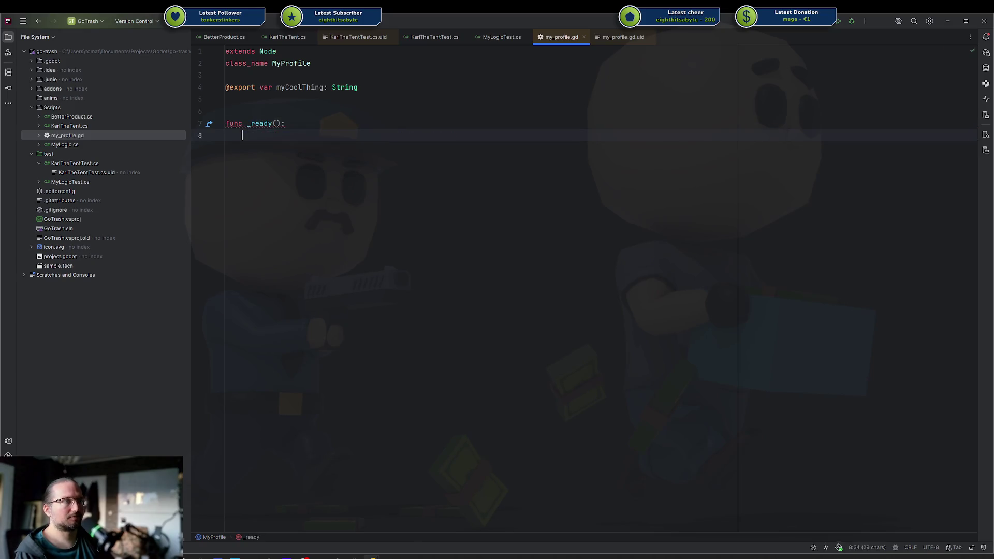
# Step: Write Input.action_press("") inside _ready using code completion
pyautogui.hotkey('ctrl', 'space')
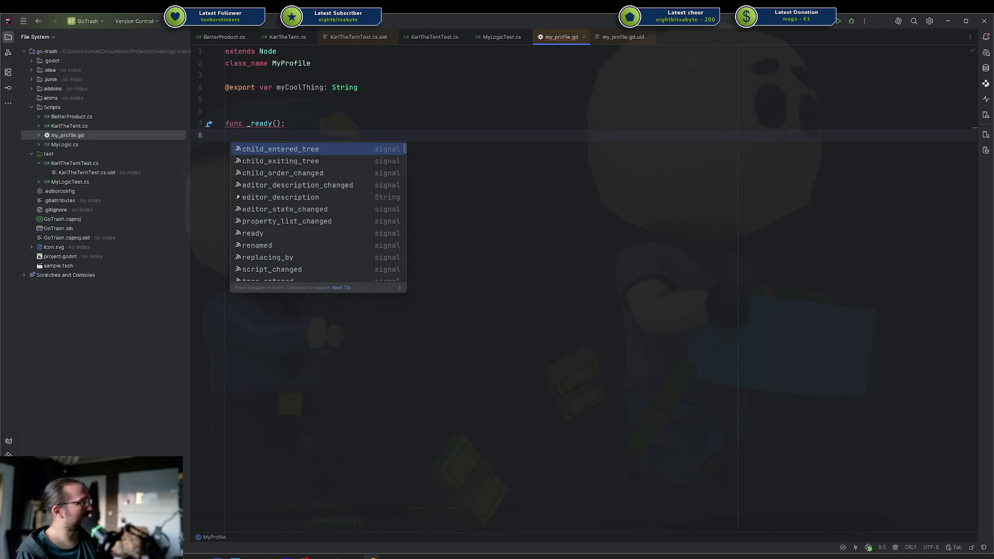
pyautogui.write('input')
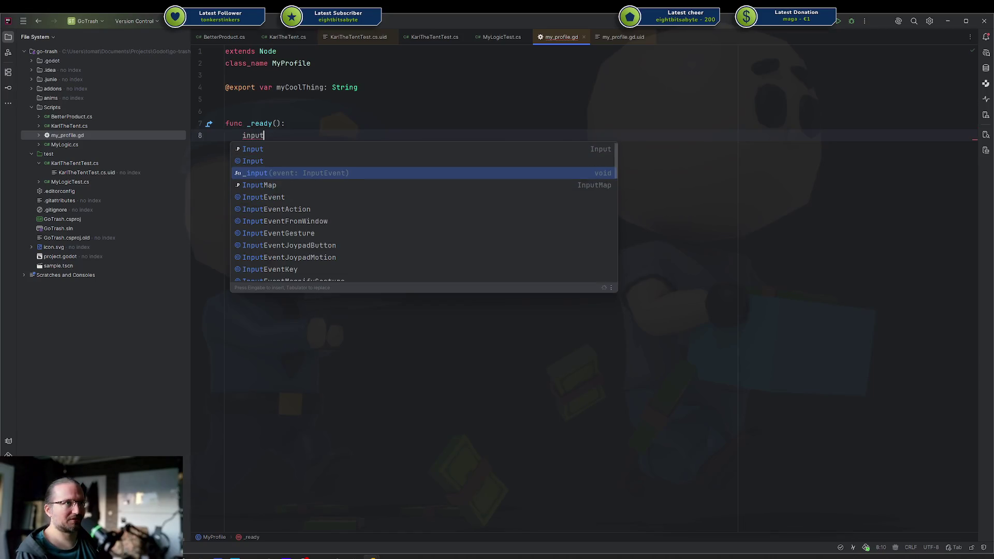
pyautogui.press('Up')
pyautogui.press('Up')
pyautogui.press('Return')
pyautogui.write('.read')
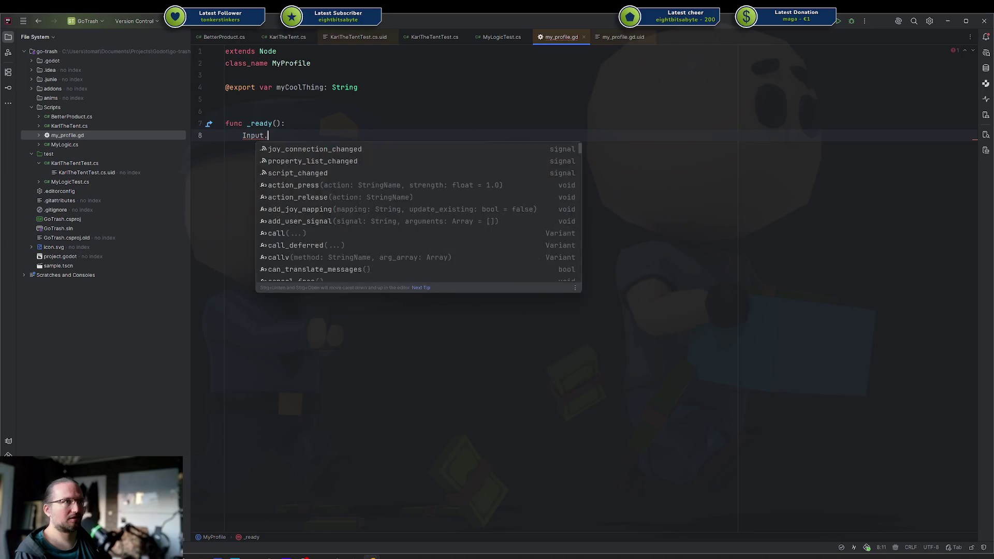
pyautogui.press('BackSpace')
pyautogui.press('BackSpace')
pyautogui.press('BackSpace')
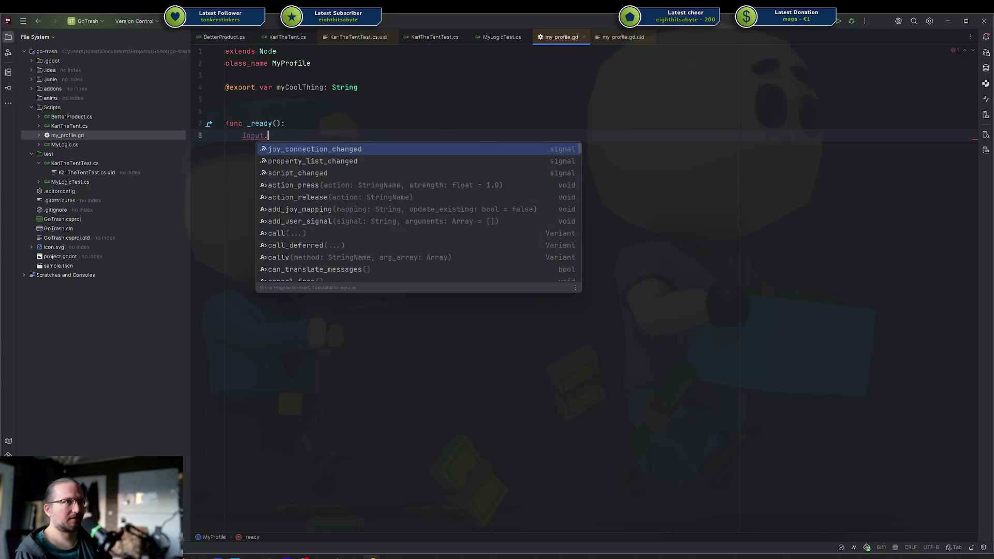
pyautogui.write('action')
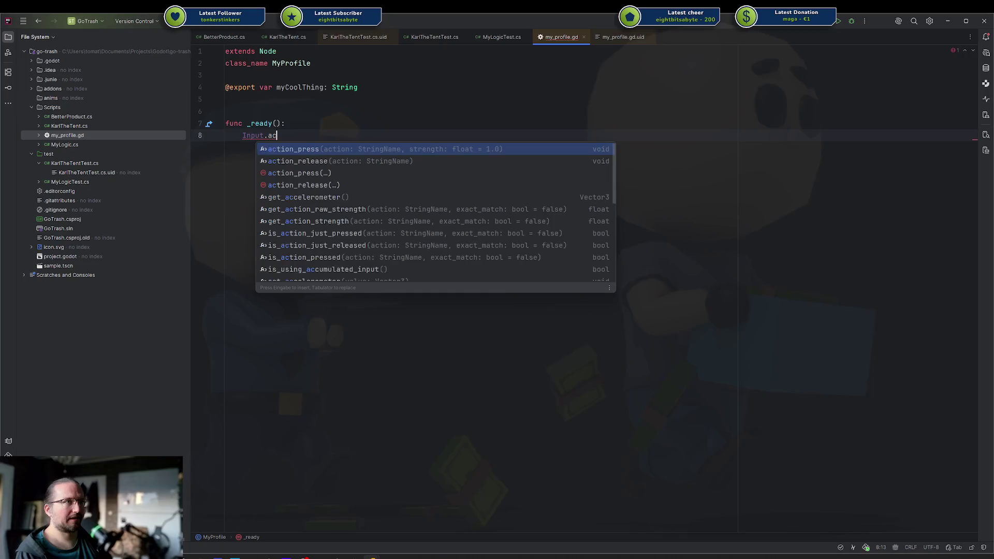
pyautogui.press('Return')
pyautogui.write('"')
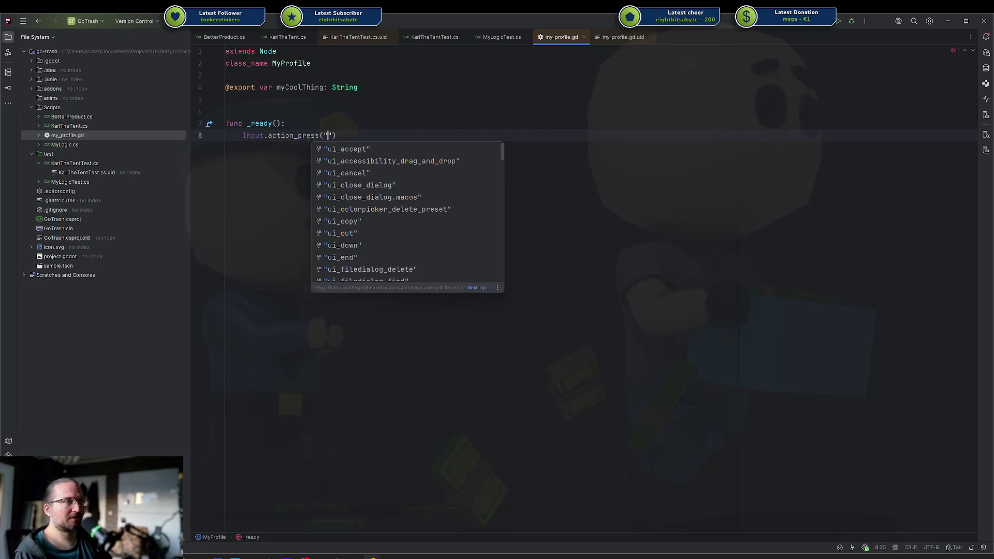
pyautogui.scroll(-5, 380, 180)
pyautogui.scroll(-10, 380, 179)
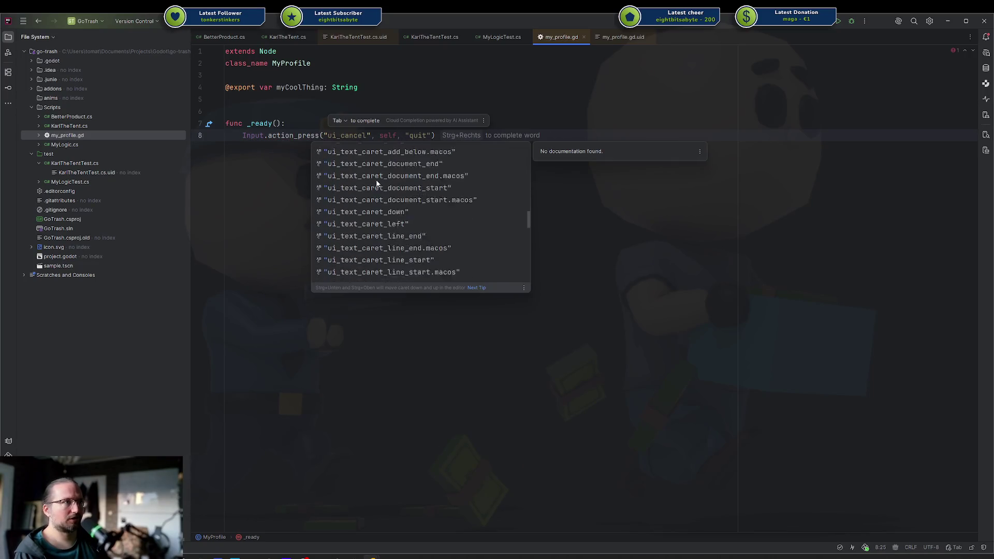
pyautogui.click(283, 174)
pyautogui.press('End')
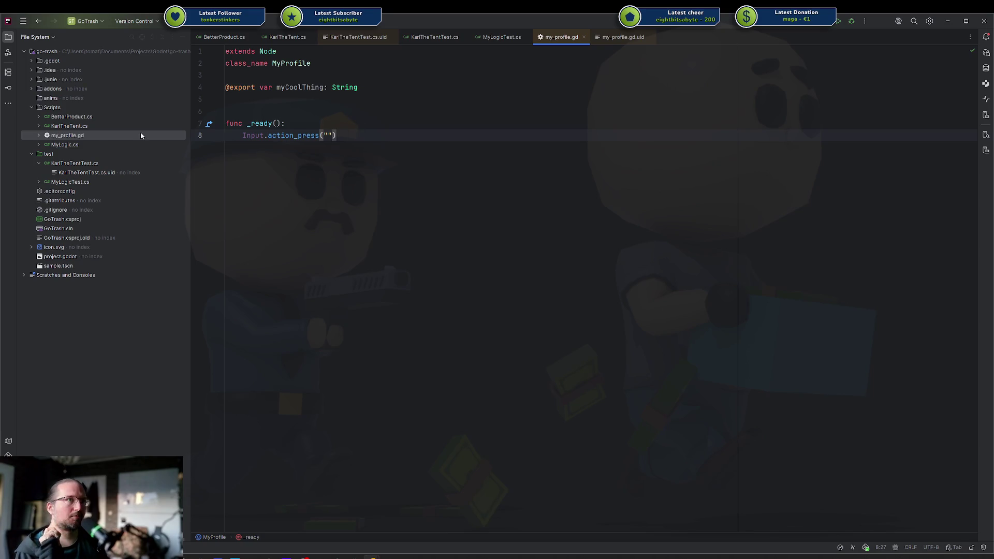
pyautogui.click(382, 92)
pyautogui.press('Down')
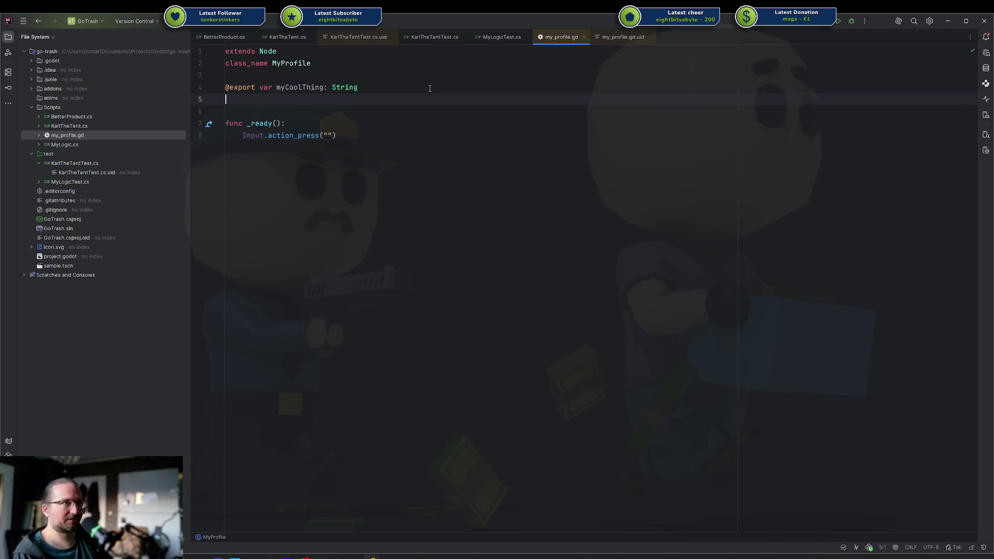
pyautogui.write('@Exp')
pyautogui.press('BackSpace')
pyautogui.press('BackSpace')
pyautogui.press('BackSpace')
pyautogui.write('export')
pyautogui.hotkey('ctrl', 'Right')
pyautogui.write('karl: ')
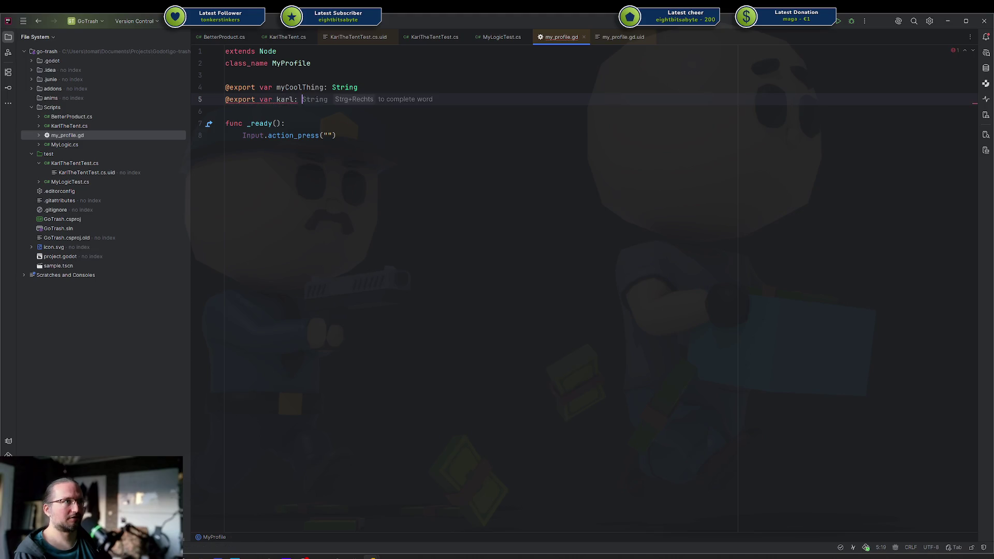
pyautogui.write('Karl')
pyautogui.press('Return')
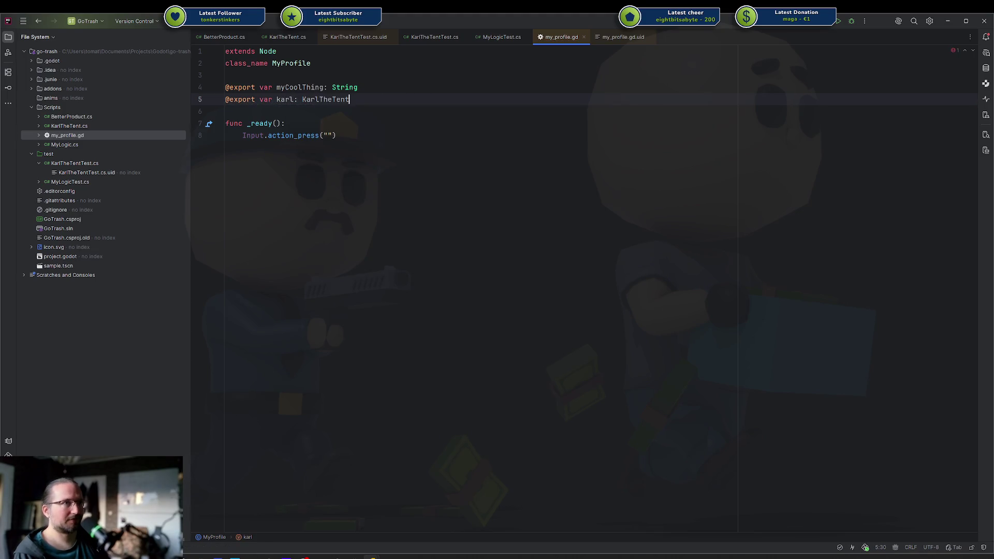
pyautogui.moveTo(102, 130)
pyautogui.mouseDown()
pyautogui.moveTo(290, 42)
pyautogui.moveTo(964, 21)
pyautogui.moveTo(842, 211)
pyautogui.mouseUp()
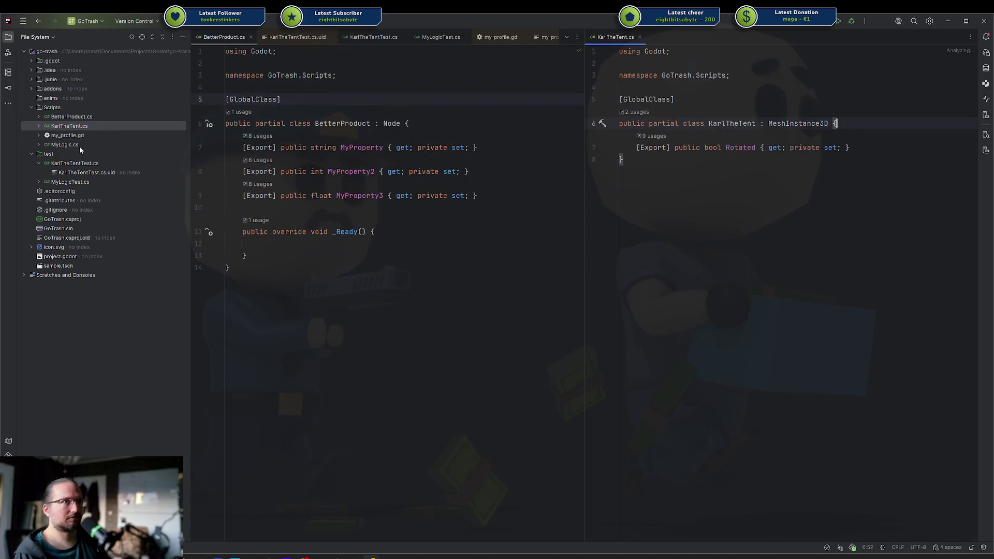
pyautogui.doubleClick(67, 135)
pyautogui.click(399, 139)
pyautogui.press('Return')
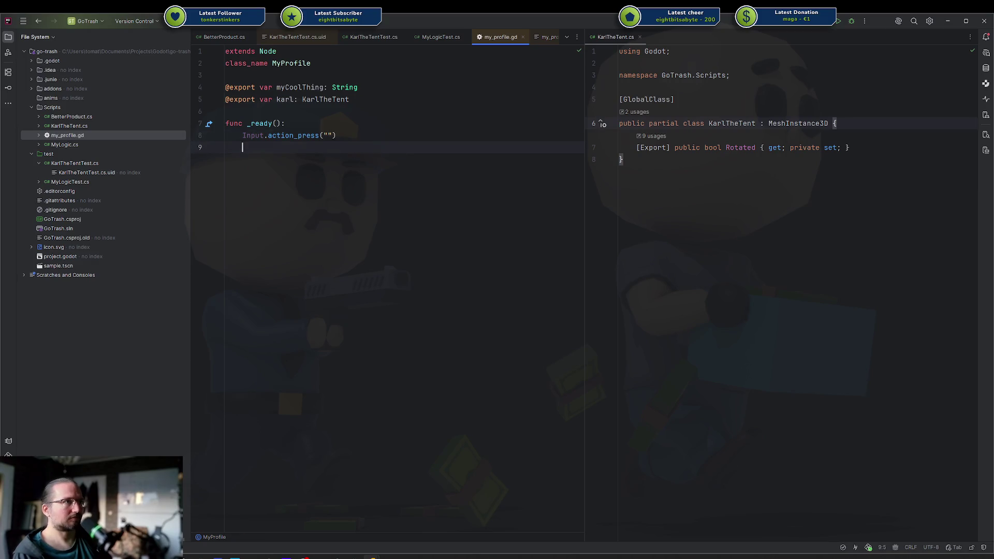
pyautogui.write('karl.')
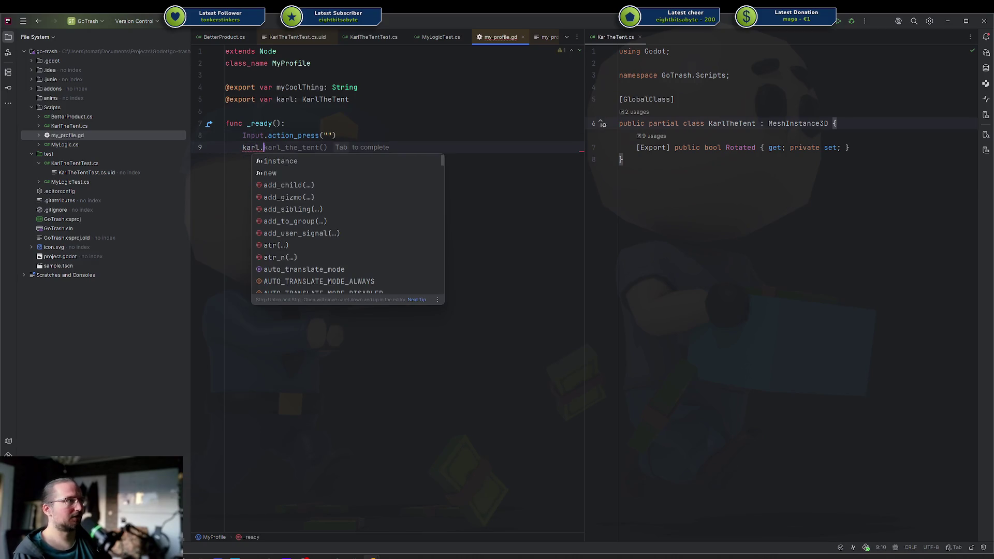
pyautogui.write('Rot')
pyautogui.press('Return')
pyautogui.press('Home')
pyautogui.write('if')
pyautogui.press('End')
pyautogui.write(':')
pyautogui.press('Return')
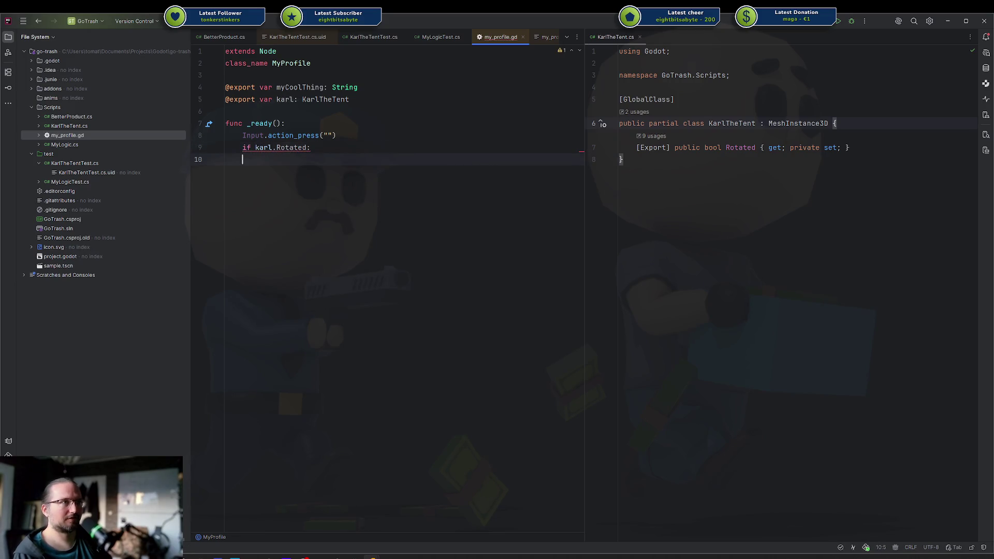
pyautogui.write('print')
pyautogui.press('Return')
pyautogui.write('"K')
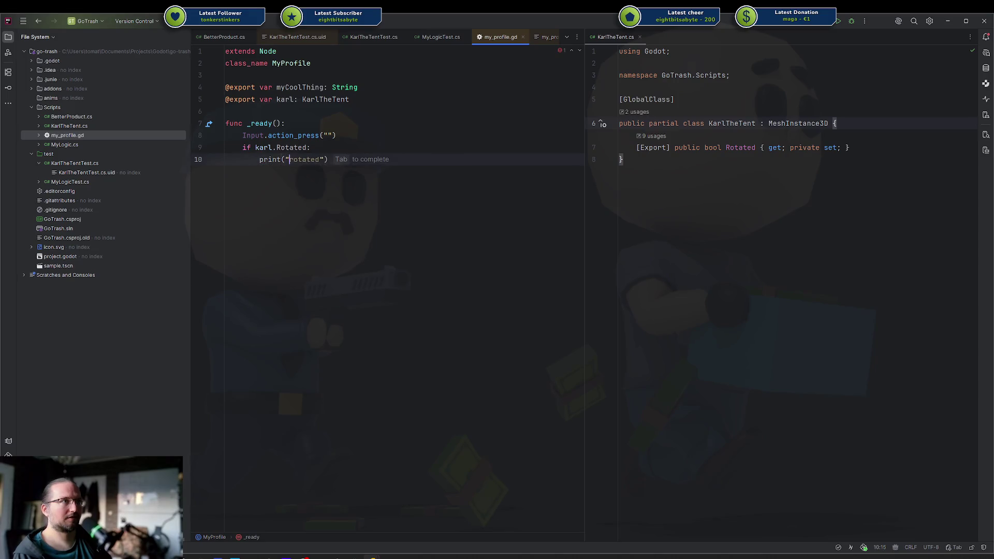
pyautogui.write('arl is rot')
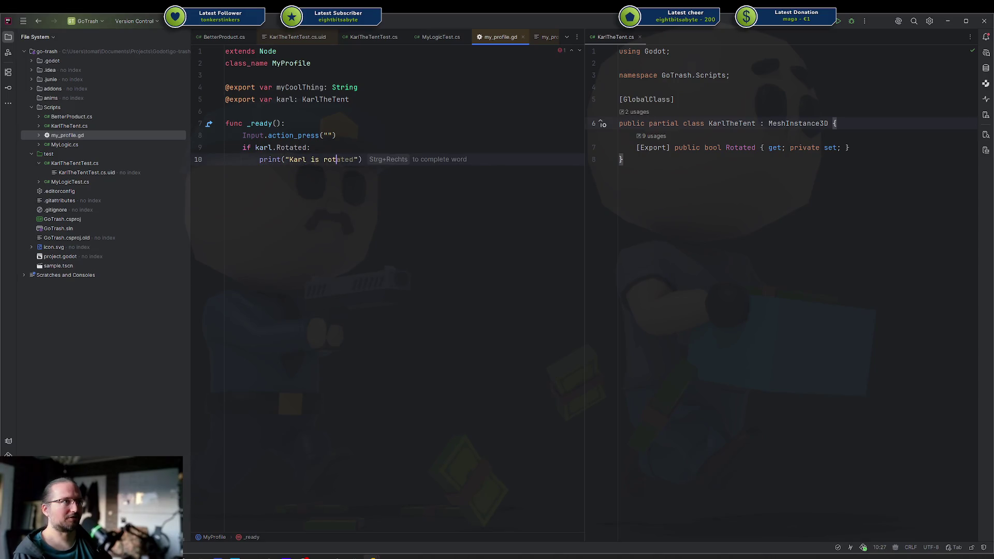
pyautogui.write('ated')
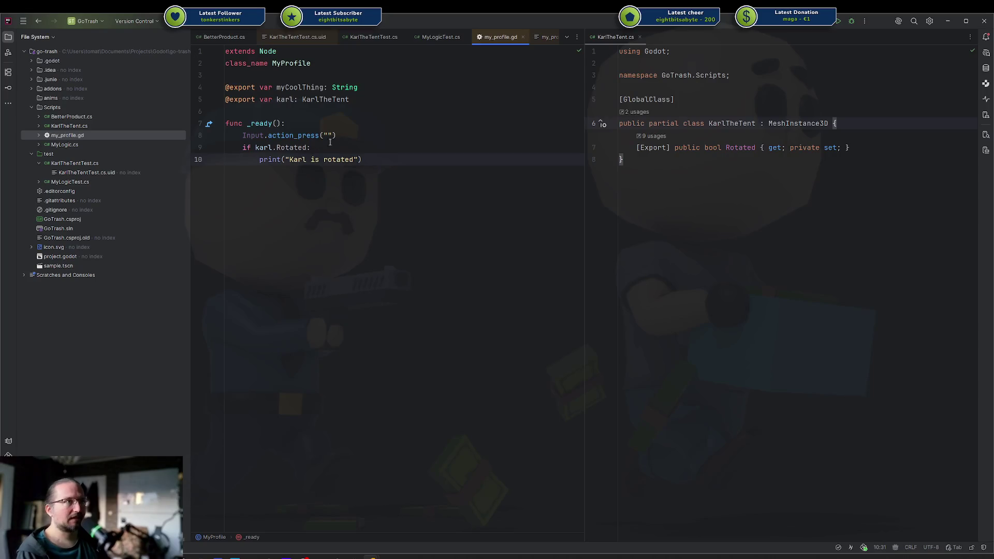
pyautogui.click(243, 147)
pyautogui.press('Return')
pyautogui.hotkey('ctrl', 'w')
pyautogui.click(436, 159)
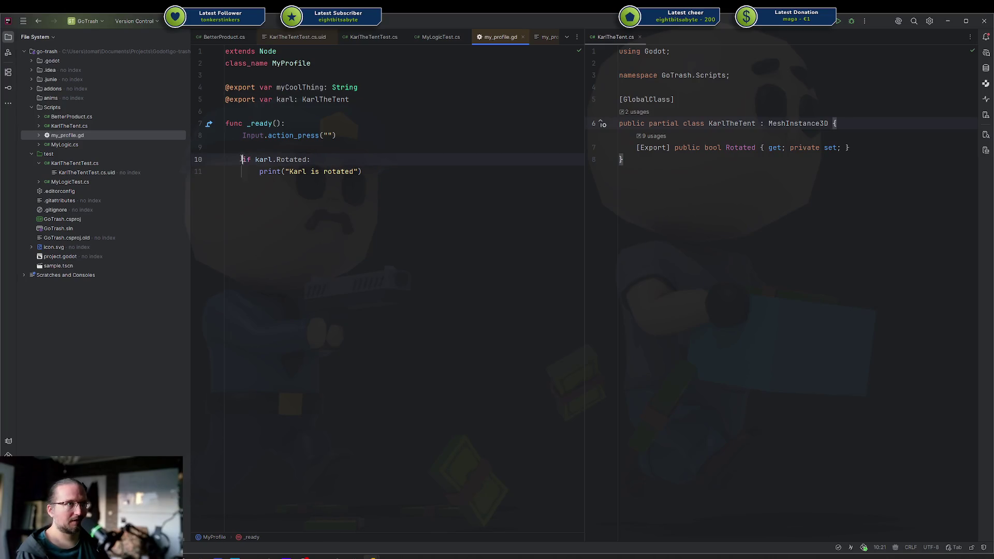
pyautogui.hotkey('ctrl', 'w')
pyautogui.hotkey('ctrl', 'w')
pyautogui.press('Escape')
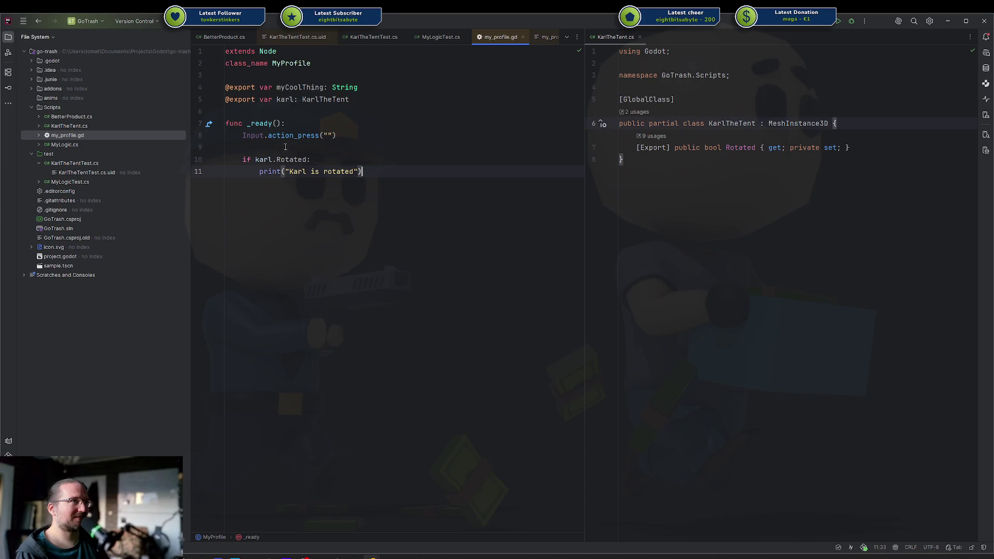
pyautogui.hotkey('alt', 'Up')
pyautogui.hotkey('alt', 'Up')
pyautogui.hotkey('alt', 'Up')
pyautogui.moveTo(619, 159)
pyautogui.mouseDown()
pyautogui.moveTo(676, 123)
pyautogui.moveTo(677, 103)
pyautogui.mouseUp()
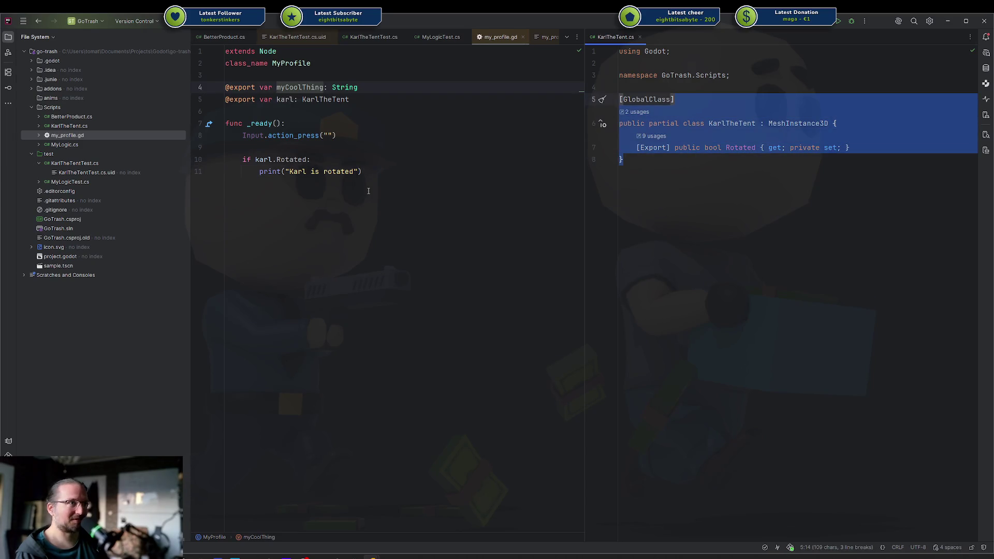
pyautogui.click(378, 169)
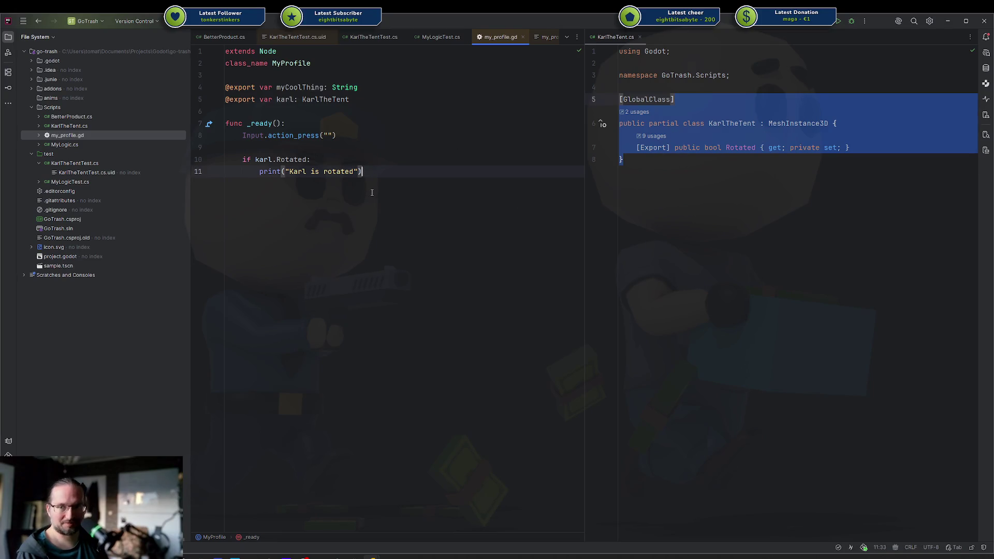
pyautogui.click(759, 148)
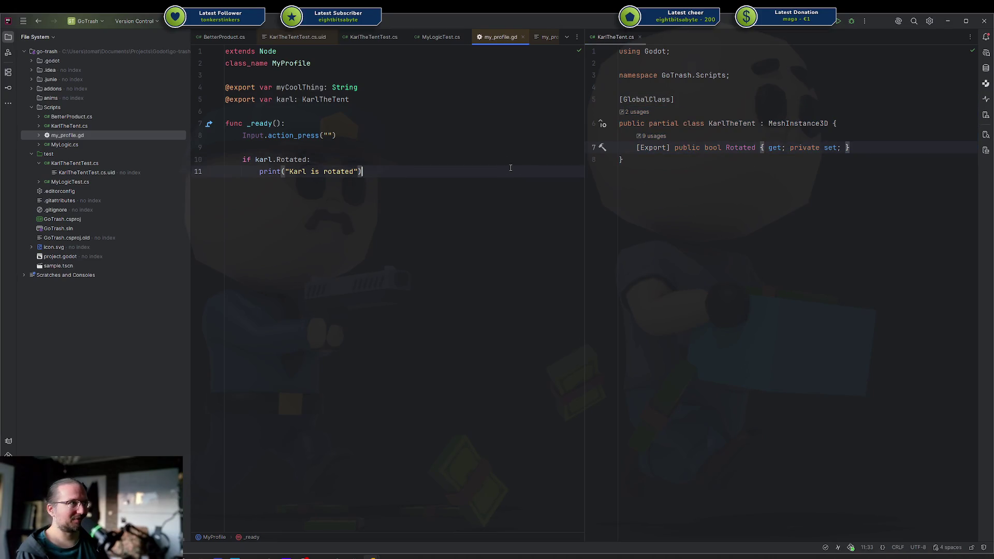
pyautogui.press('Down')
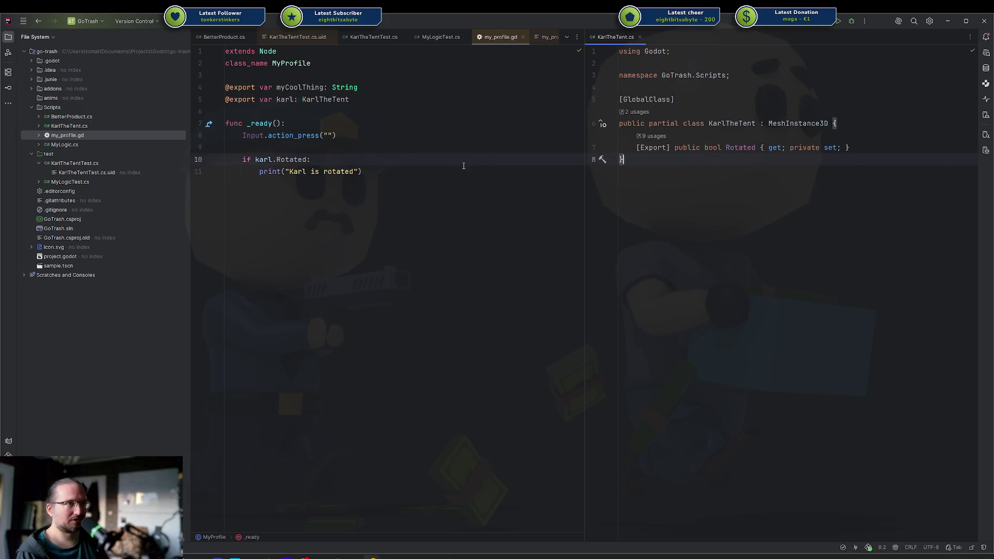
pyautogui.moveTo(463, 166); pyautogui.dragTo(311, 160)
pyautogui.click(859, 147)
pyautogui.press('Return')
pyautogui.press('Return')
pyautogui.write('public void Test(){')
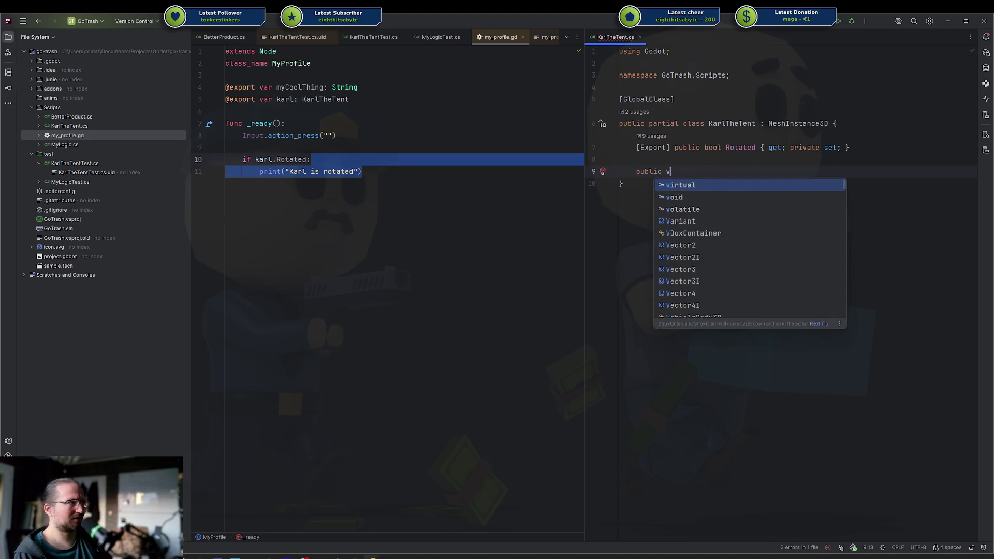
pyautogui.press('Return')
pyautogui.write('GD.ca')
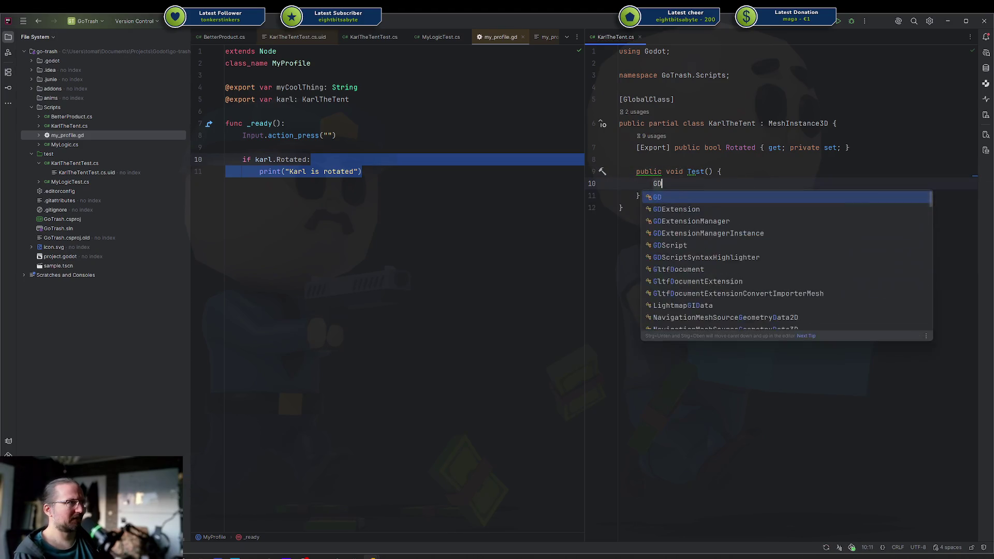
pyautogui.press('BackSpace')
pyautogui.press('BackSpace')
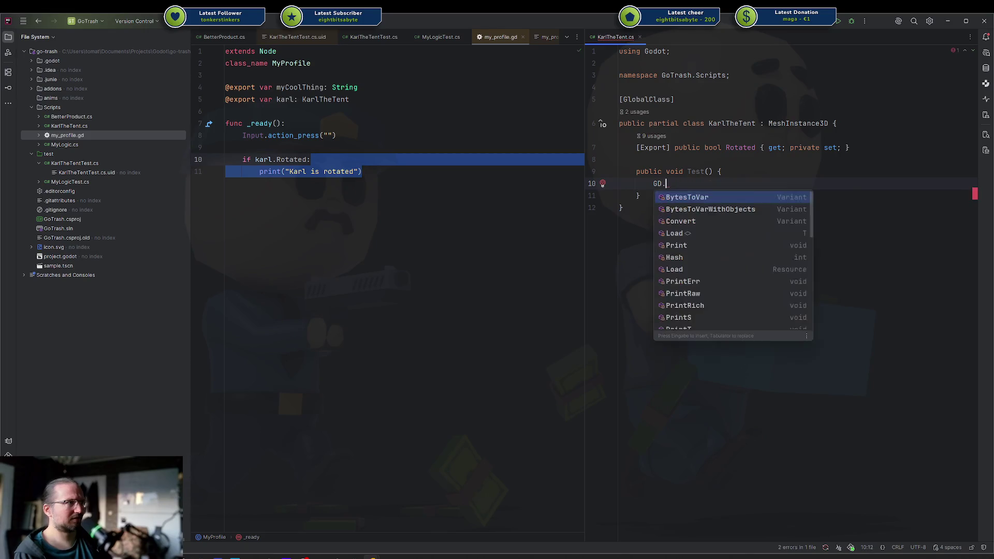
pyautogui.press('Down')
pyautogui.press('Down')
pyautogui.press('Down')
pyautogui.press('Down')
pyautogui.press('Down')
pyautogui.press('Down')
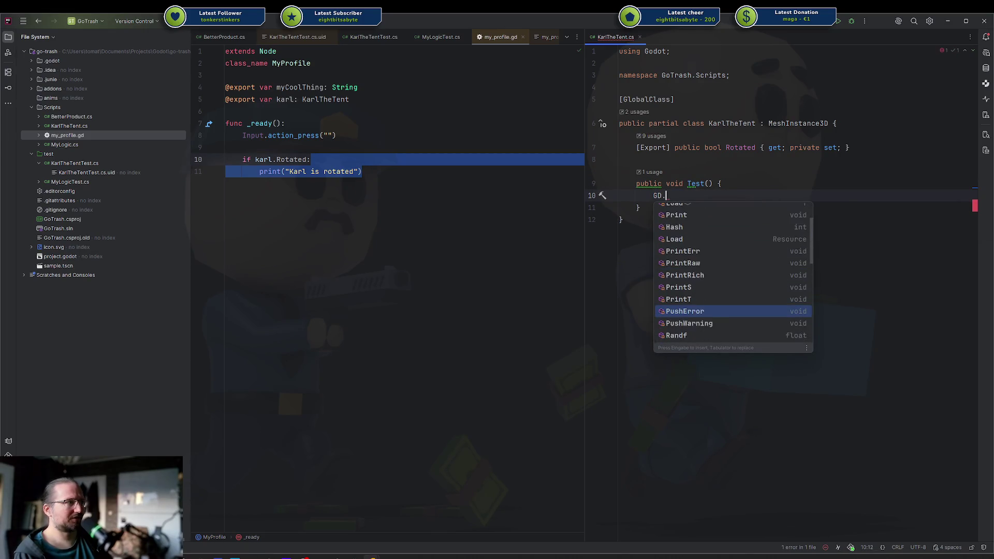
pyautogui.press('Escape')
pyautogui.press('BackSpace')
pyautogui.press('BackSpace')
pyautogui.press('BackSpace')
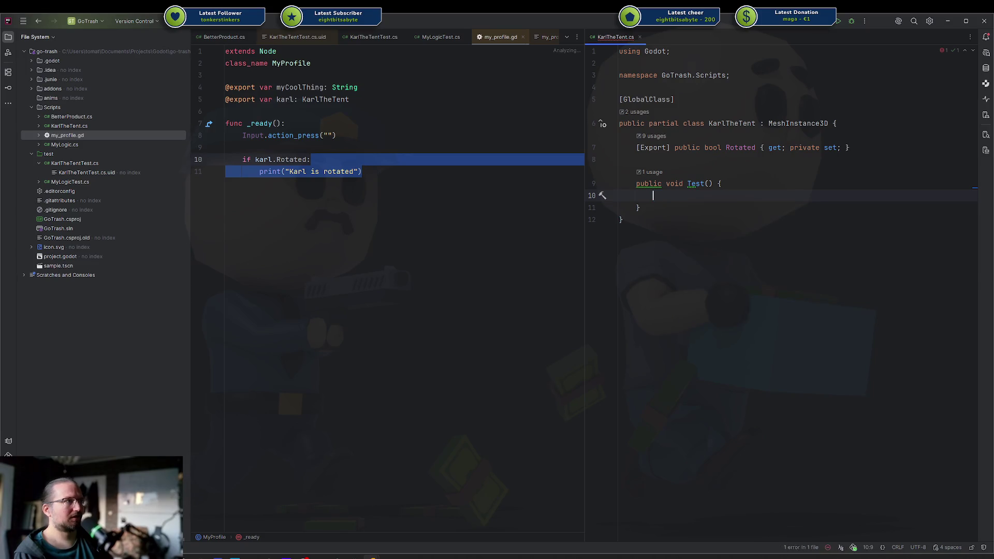
pyautogui.click(851, 147)
pyautogui.press('Return')
pyautogui.write('[Export] pub')
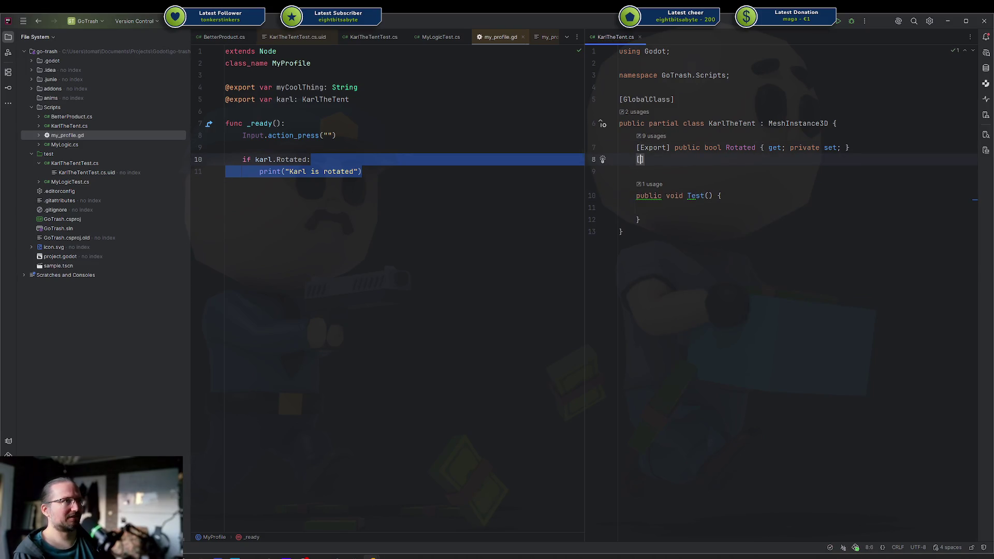
pyautogui.write('lic MyProfi')
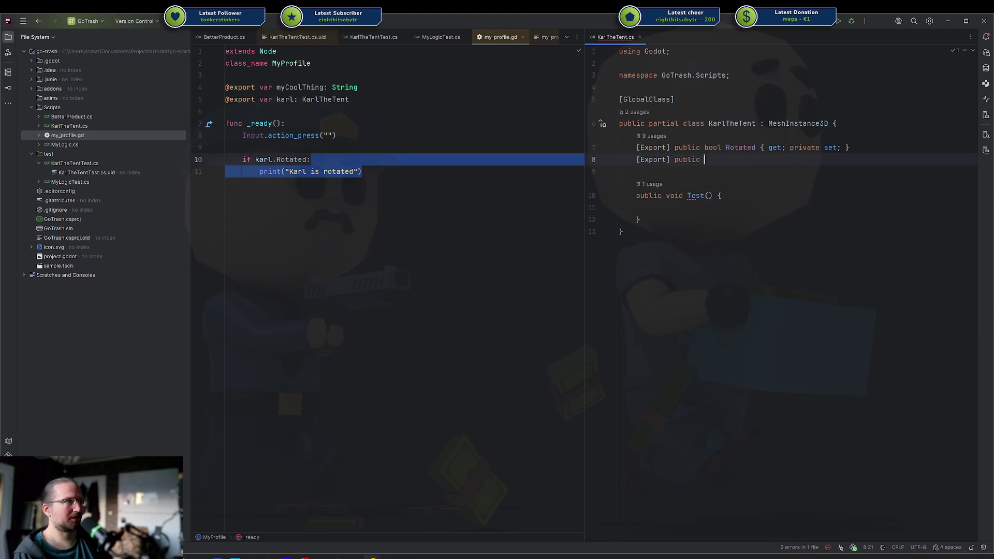
pyautogui.write('le')
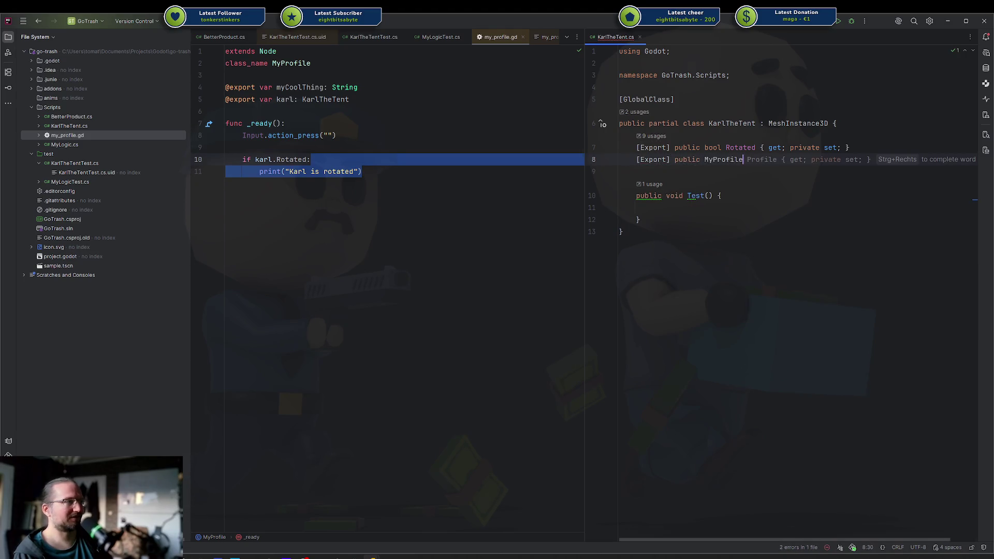
pyautogui.hotkey('ctrl', 'z')
pyautogui.hotkey('ctrl', 'z')
pyautogui.hotkey('ctrl', 'z')
pyautogui.press('Return')
pyautogui.write('GD.')
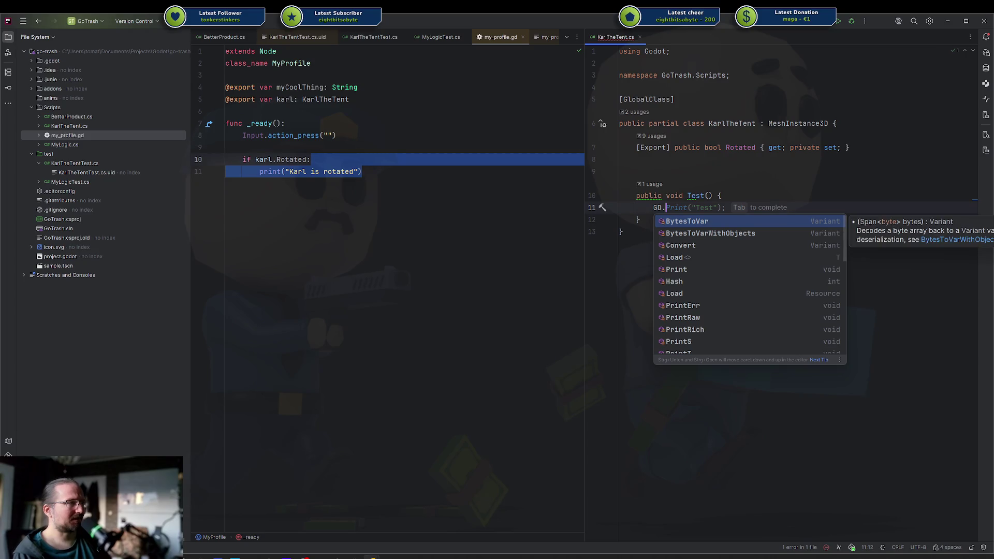
pyautogui.press('Down')
pyautogui.press('Down')
pyautogui.press('Down')
pyautogui.press('Down')
pyautogui.press('Down')
pyautogui.press('Down')
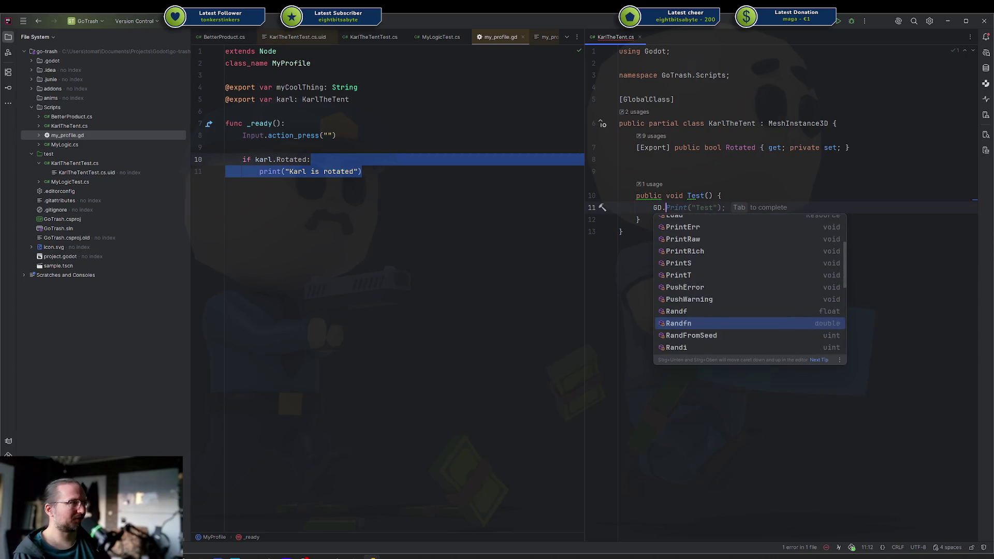
pyautogui.press('Down')
pyautogui.press('Down')
pyautogui.press('Down')
pyautogui.press('Down')
pyautogui.press('Down')
pyautogui.press('Down')
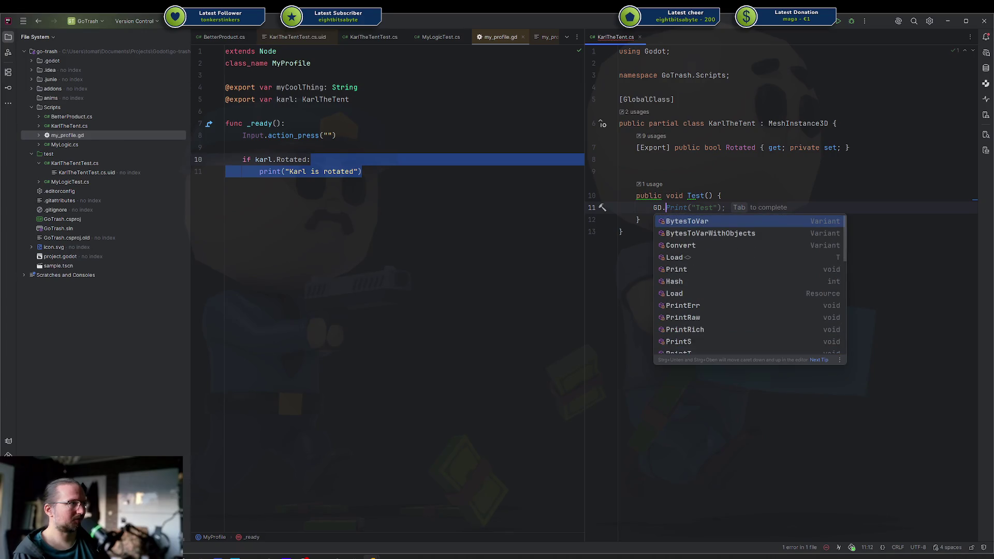
pyautogui.press('Down')
pyautogui.press('Down')
pyautogui.press('Up')
pyautogui.press('Up')
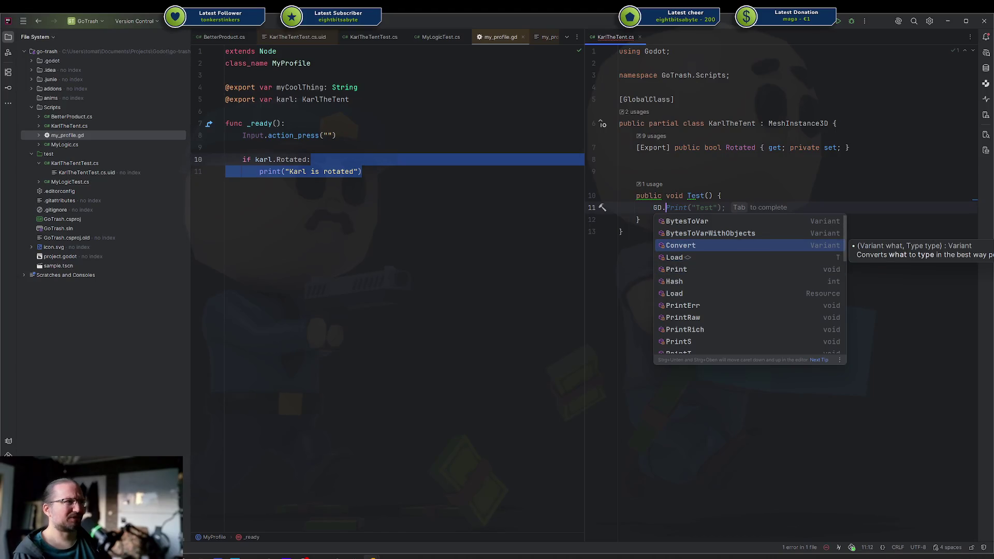
pyautogui.press('BackSpace')
pyautogui.press('BackSpace')
pyautogui.press('BackSpace')
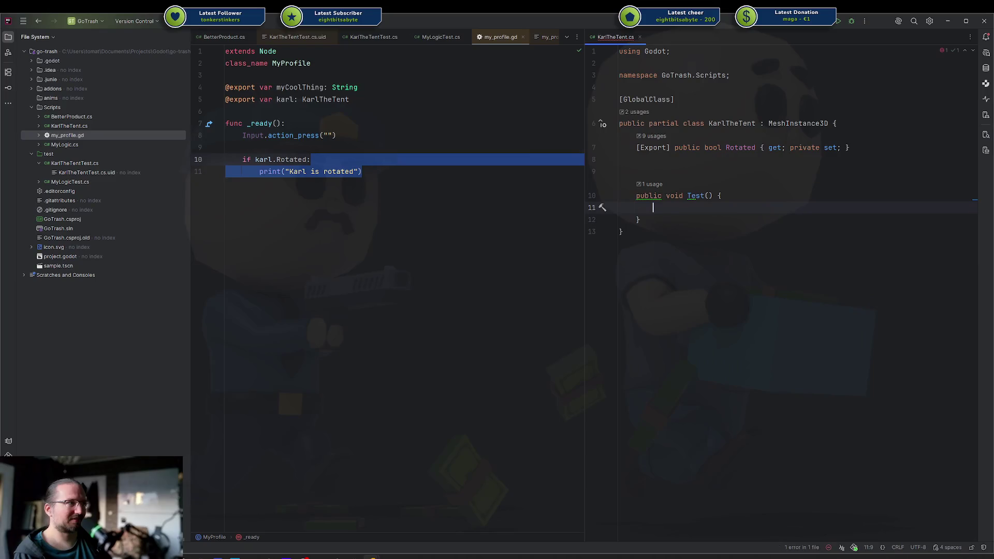
pyautogui.press('Down')
pyautogui.hotkey('shift', 'Up')
pyautogui.hotkey('shift', 'Up')
pyautogui.hotkey('shift', 'Up')
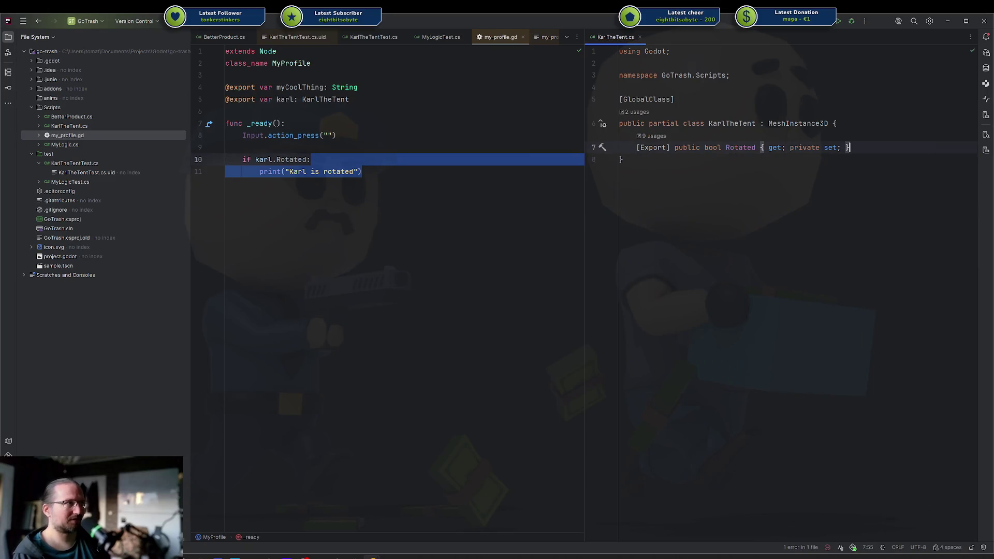
pyautogui.press('Down')
pyautogui.click(365, 172)
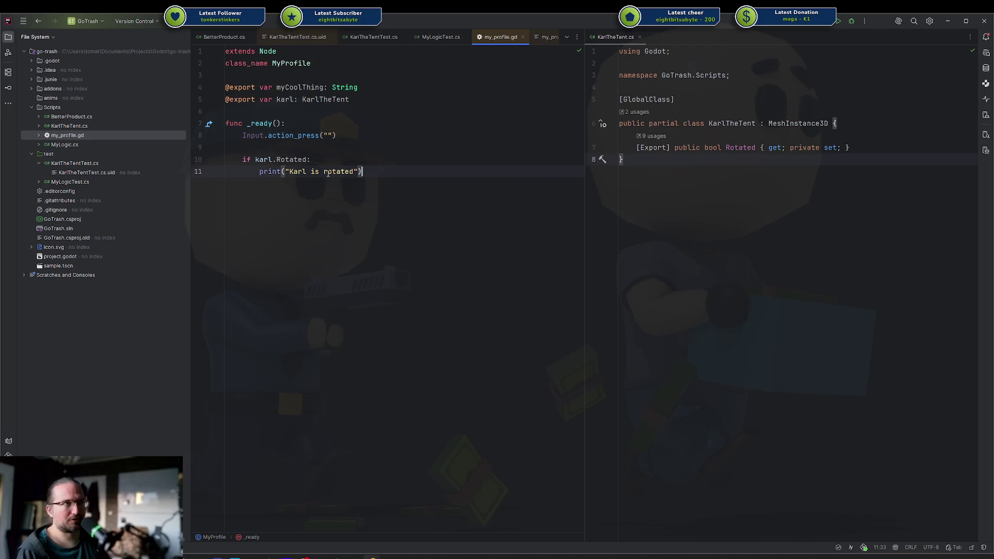
pyautogui.moveTo(258, 161)
pyautogui.press('Tab')
pyautogui.click(349, 149)
pyautogui.hotkey('ctrl', 'w')
pyautogui.hotkey('ctrl', 'w')
pyautogui.hotkey('ctrl', 'w')
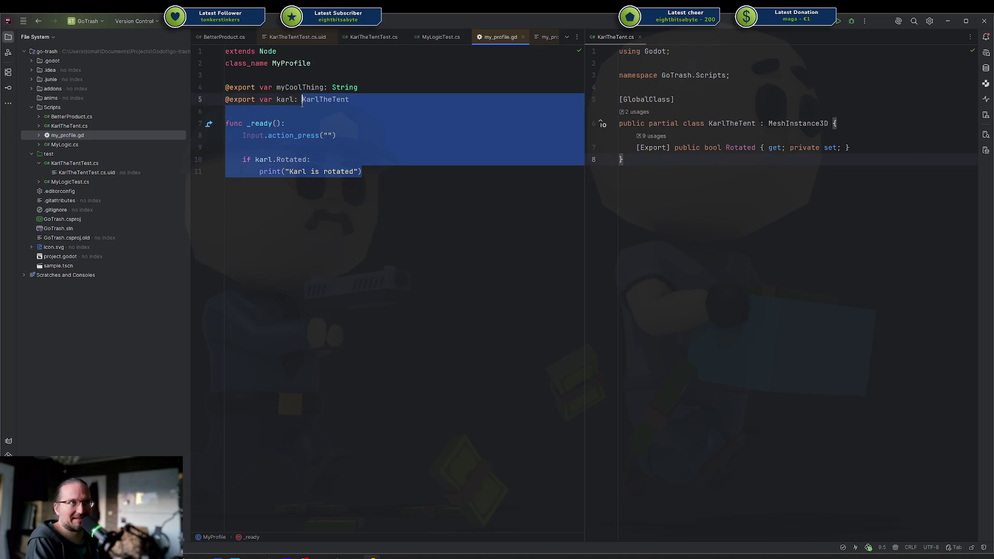
pyautogui.click(344, 88)
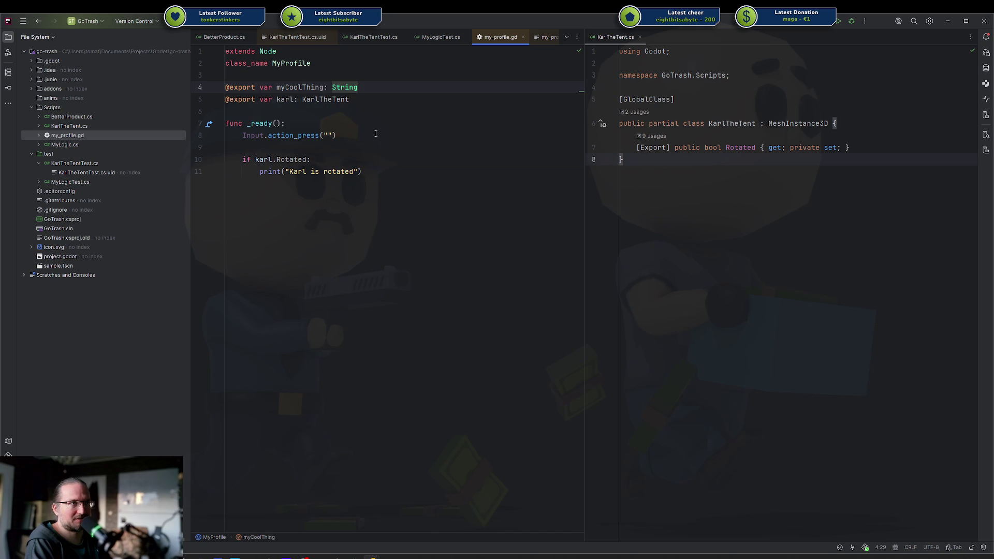
pyautogui.click(690, 178)
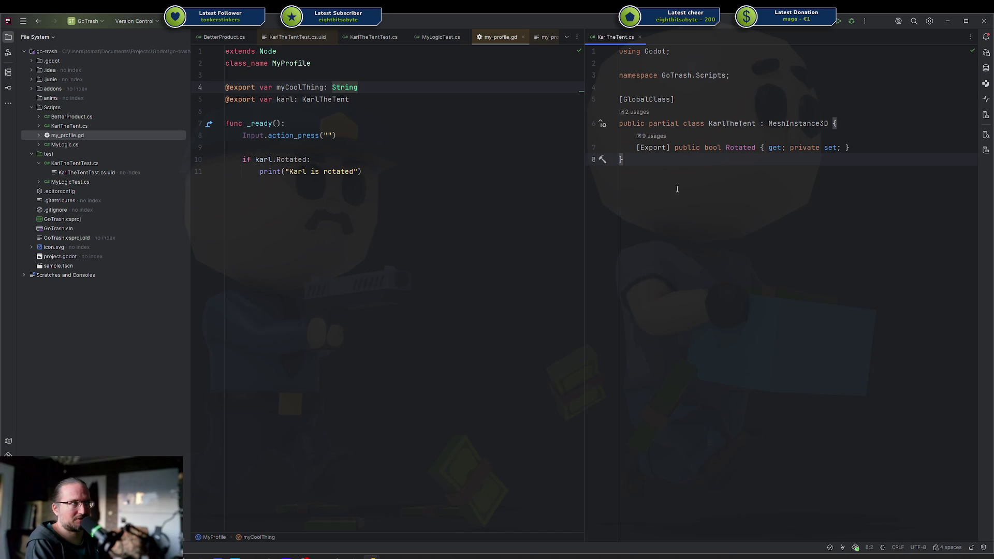
pyautogui.click(569, 182)
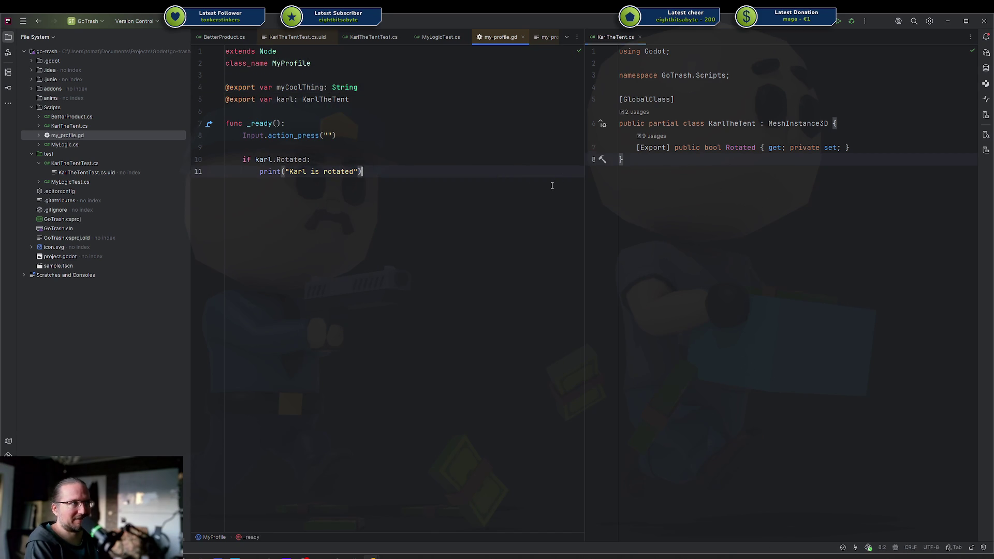
pyautogui.click(597, 192)
pyautogui.hotkey('ctrl', 'Tab')
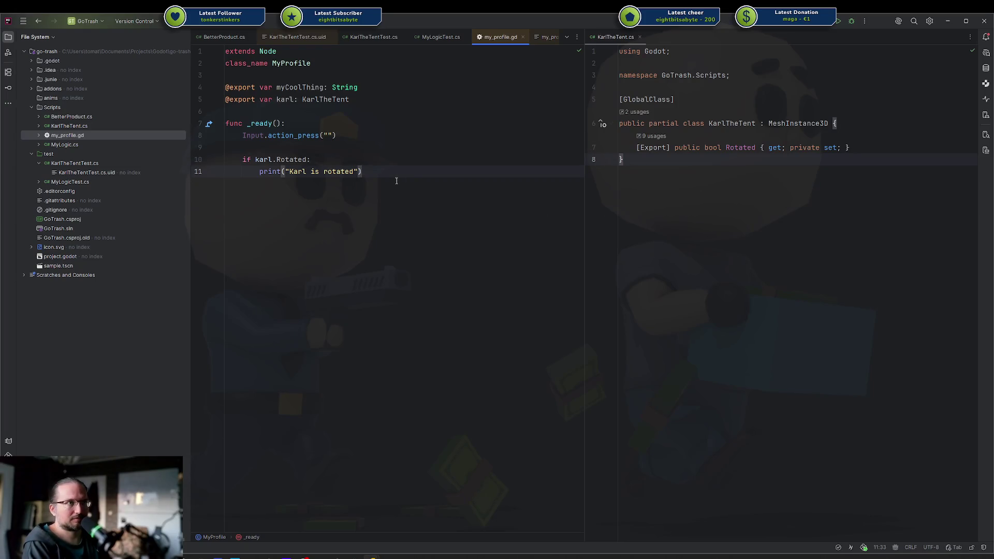
pyautogui.moveTo(420, 174); pyautogui.dragTo(301, 171)
pyautogui.doubleClick(293, 159)
pyautogui.click(312, 144)
pyautogui.moveTo(365, 171)
pyautogui.mouseDown()
pyautogui.moveTo(298, 172)
pyautogui.moveTo(269, 160)
pyautogui.mouseUp()
pyautogui.click(273, 159)
pyautogui.click(285, 159)
pyautogui.hotkey('ctrl', 'space')
pyautogui.press('Escape')
pyautogui.click(845, 149)
pyautogui.press('Return')
pyautogui.press('Return')
# Step: Add an empty public void MyAwesomeMethod() to KarlTheTent.cs
pyautogui.write('public void MyAwesomeMethod() {')
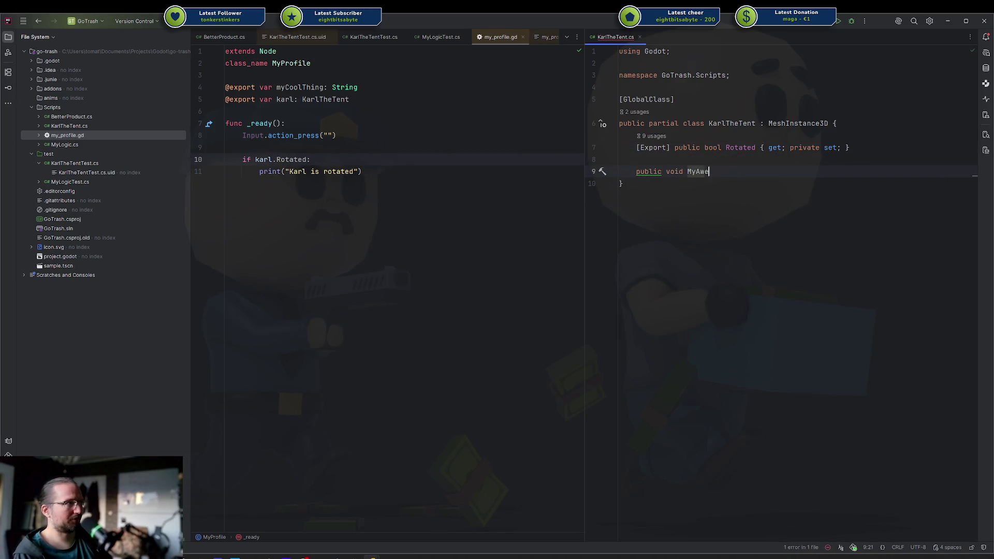
pyautogui.press('Return')
pyautogui.press('Down')
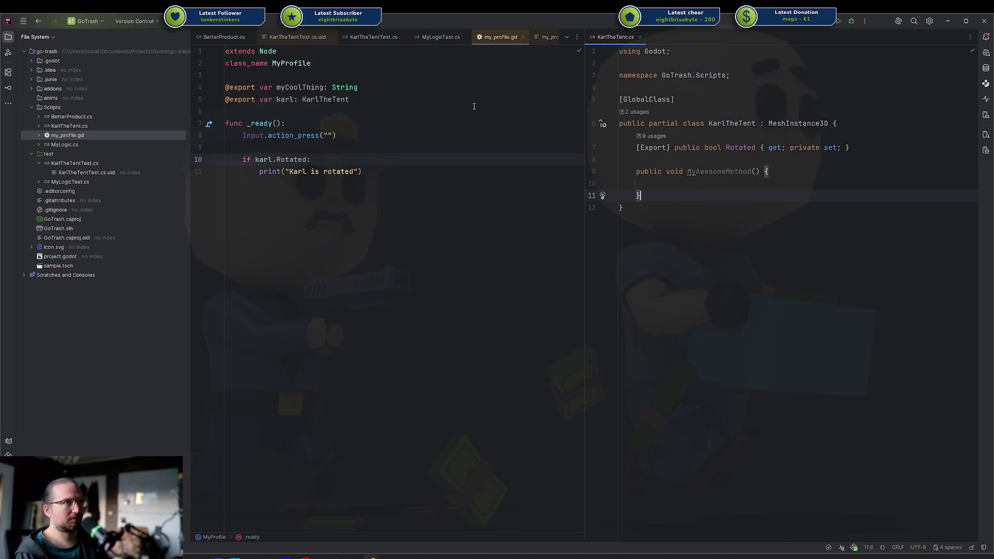
# Step: Call karl.MyAwesomeMethod() on a new line below print in my_profile.gd
pyautogui.click(394, 172)
pyautogui.press('Return')
pyautogui.write('karl.My')
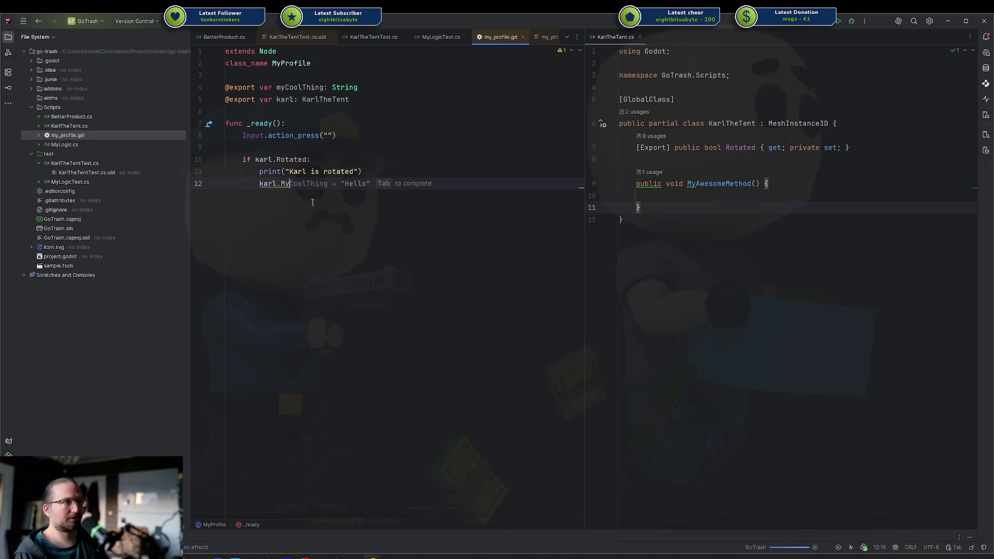
pyautogui.moveTo(335, 184)
pyautogui.press('BackSpace')
pyautogui.press('BackSpace')
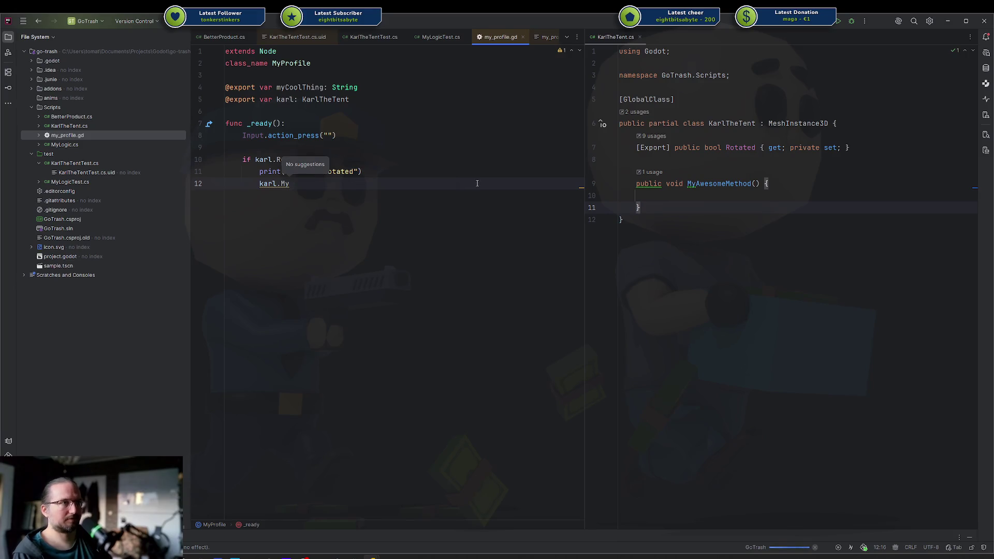
pyautogui.hotkey('ctrl', 'space')
pyautogui.write('My')
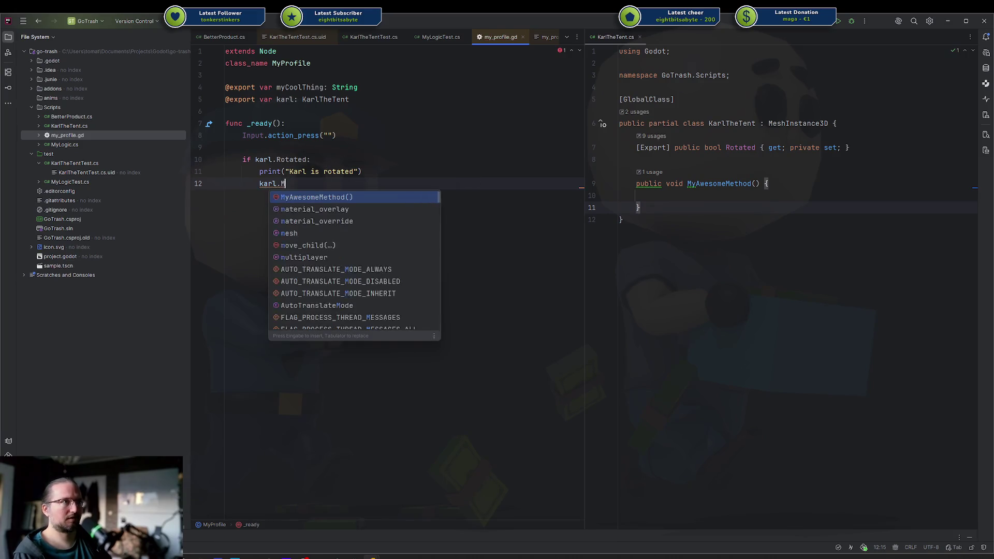
pyautogui.press('Return')
# Step: Try jumping to MyAwesomeMethod's declaration, then select the karl export and _ready code
pyautogui.keyDown('ctrl'); pyautogui.click(303, 183); pyautogui.keyUp('ctrl')
pyautogui.keyDown('ctrl'); pyautogui.click(310, 184); pyautogui.keyUp('ctrl')
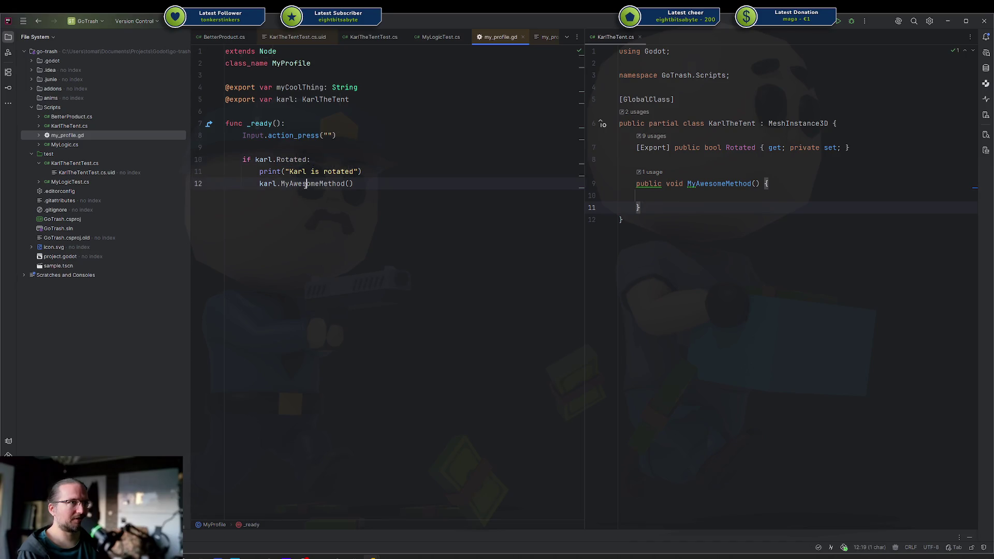
pyautogui.keyDown('ctrl'); pyautogui.click(292, 184); pyautogui.keyUp('ctrl')
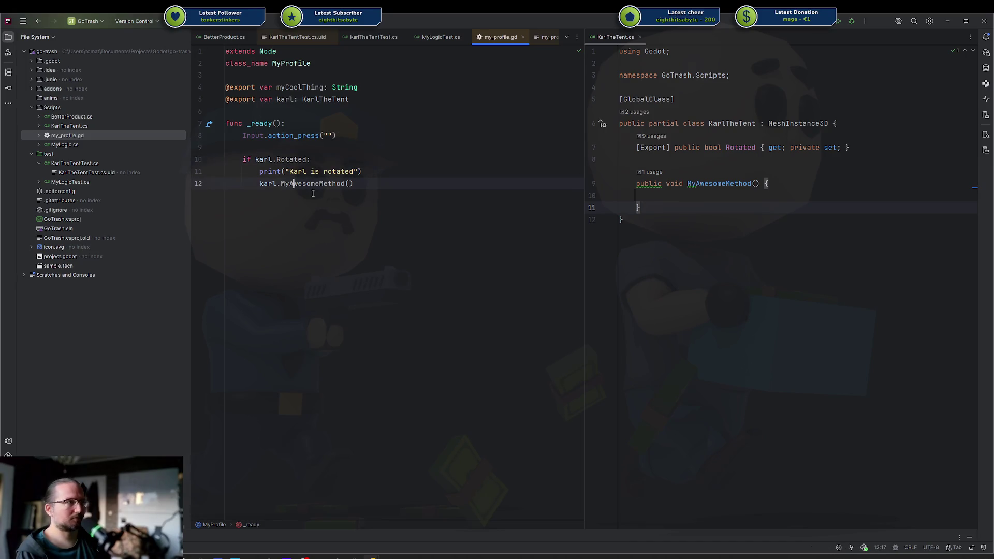
pyautogui.moveTo(354, 184); pyautogui.dragTo(171, 102)
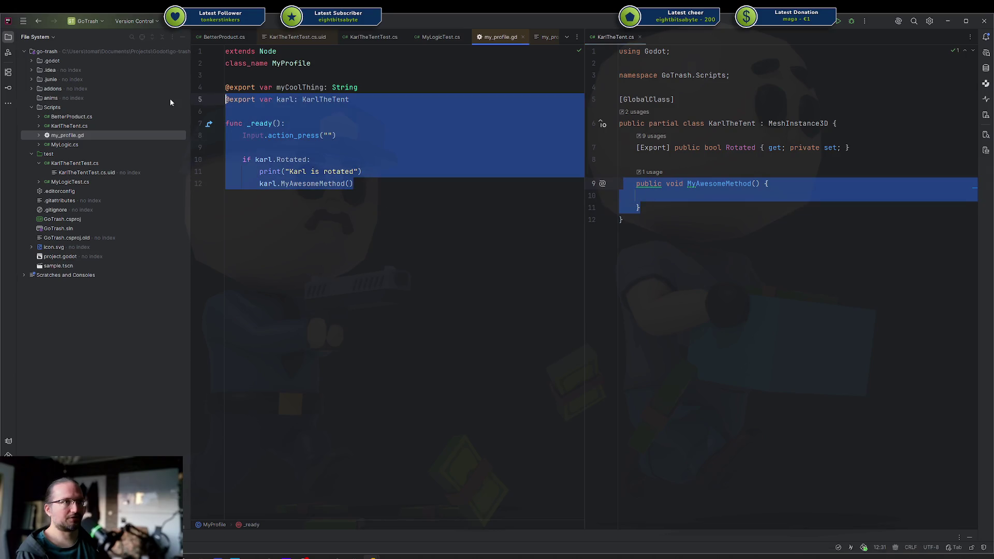
pyautogui.click(713, 234)
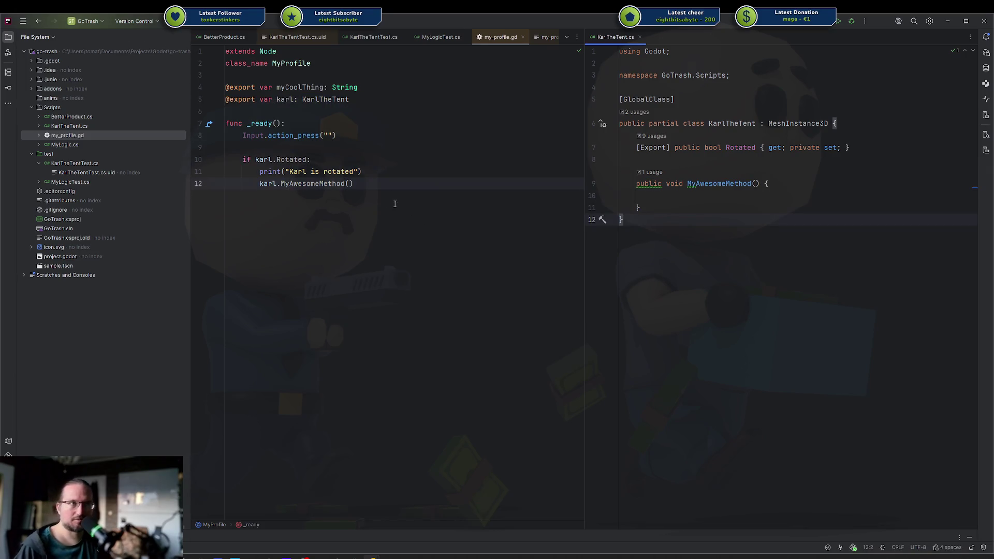
pyautogui.moveTo(412, 197); pyautogui.dragTo(349, 109)
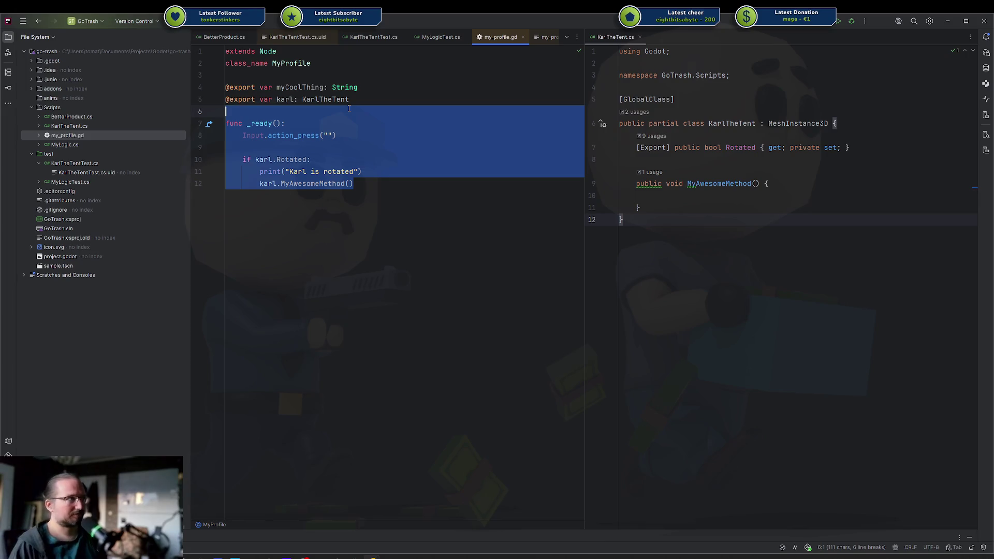
pyautogui.click(388, 184)
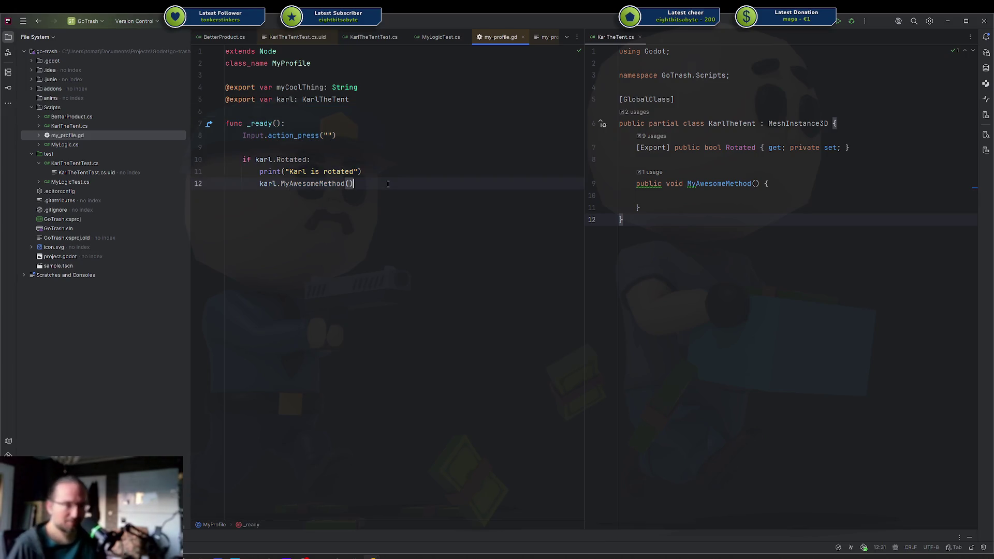
pyautogui.moveTo(701, 205)
pyautogui.mouseDown()
pyautogui.moveTo(632, 98)
pyautogui.moveTo(619, 99)
pyautogui.mouseUp()
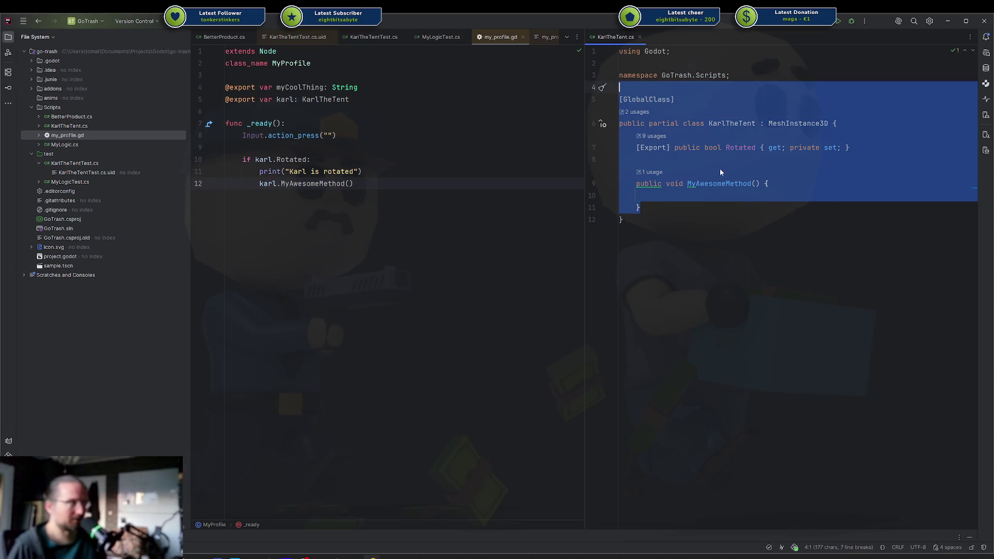
pyautogui.click(673, 220)
pyautogui.click(498, 209)
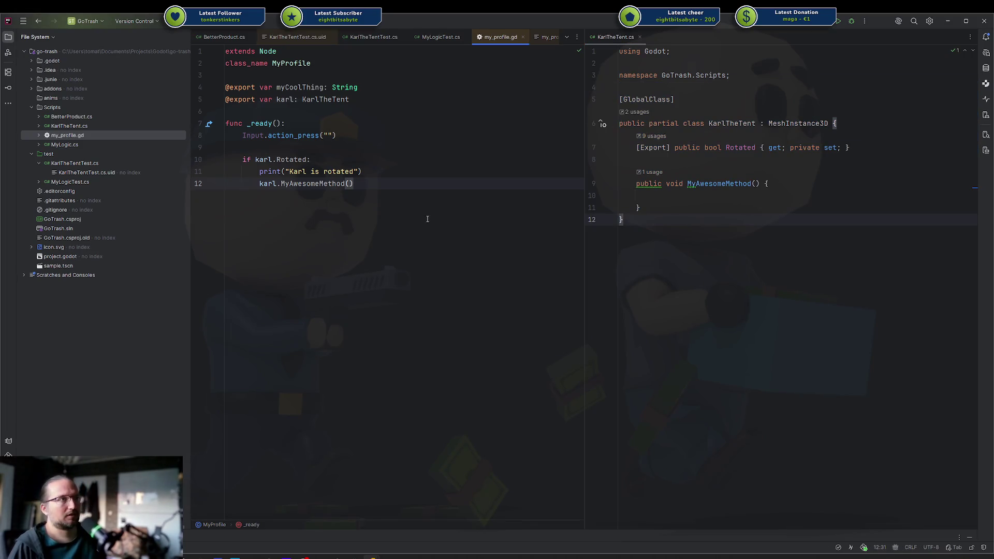
pyautogui.moveTo(399, 202)
pyautogui.mouseDown()
pyautogui.moveTo(243, 136)
pyautogui.moveTo(225, 88)
pyautogui.mouseUp()
pyautogui.click(378, 176)
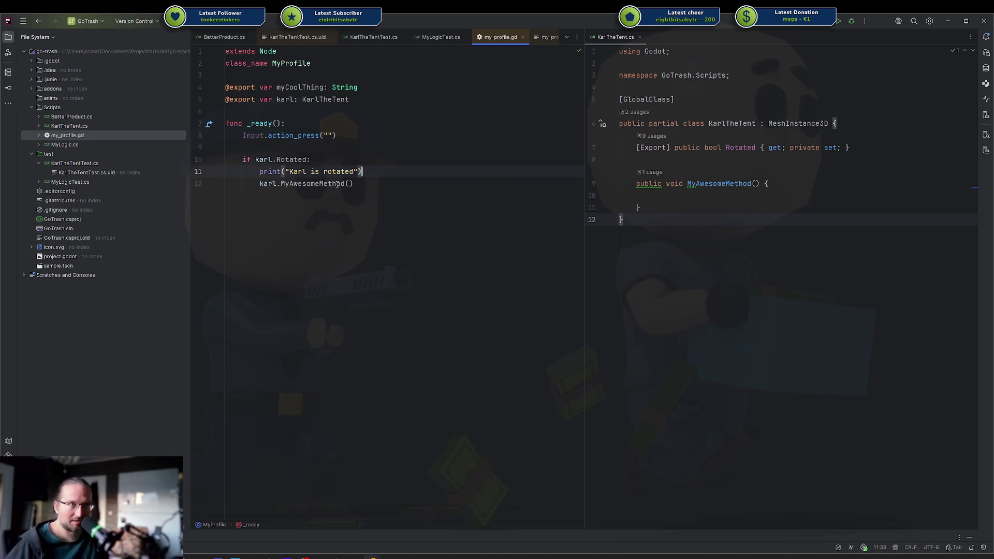
pyautogui.moveTo(354, 184); pyautogui.dragTo(226, 112)
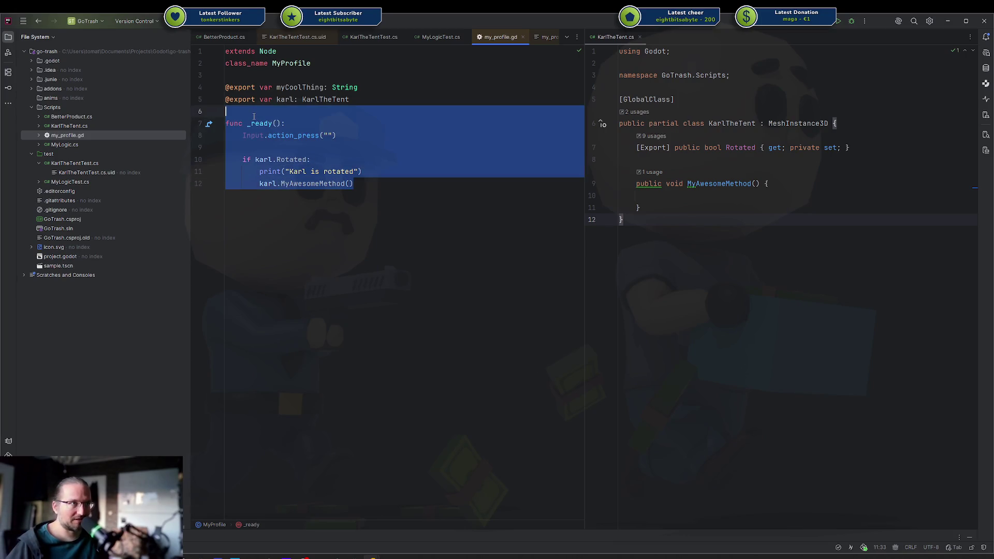
pyautogui.moveTo(648, 219); pyautogui.dragTo(684, 75)
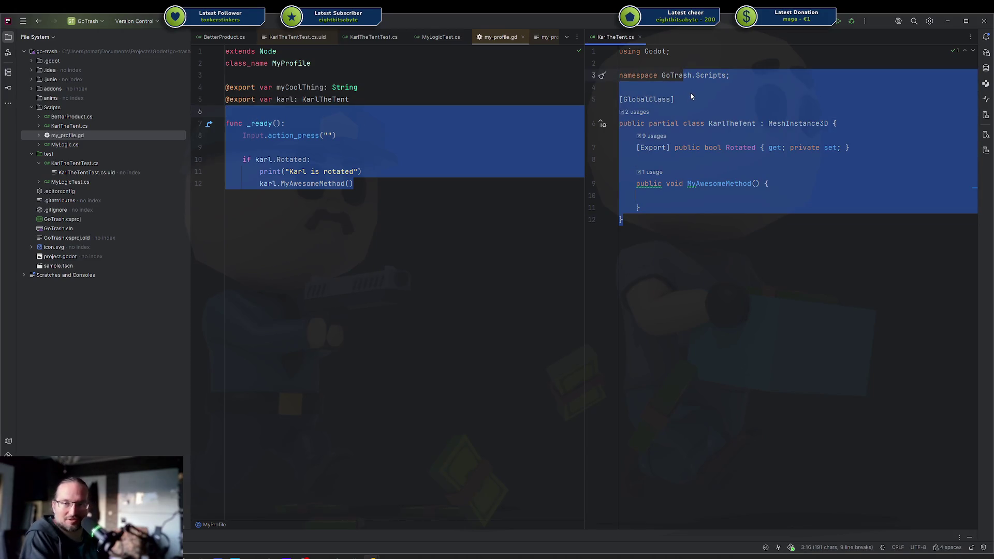
pyautogui.click(695, 206)
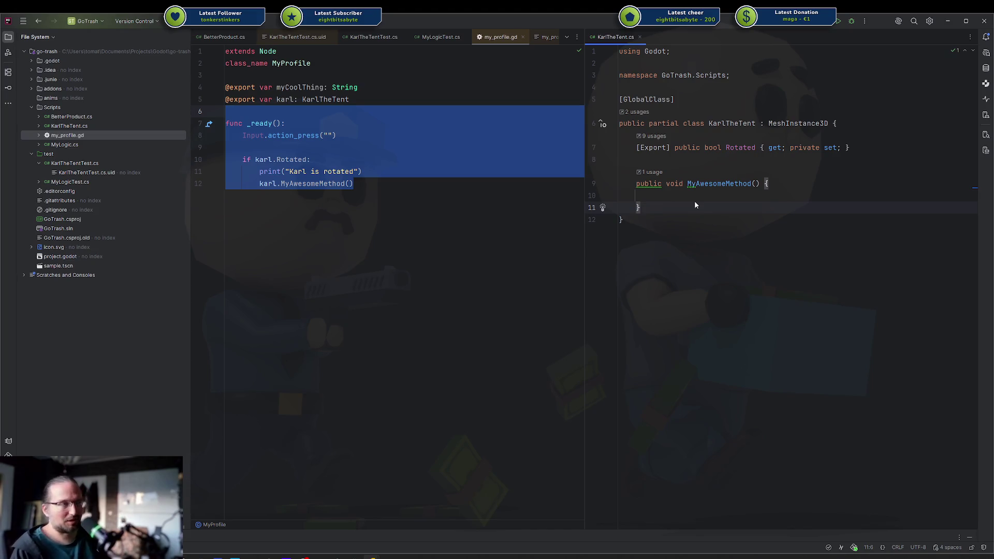
pyautogui.click(686, 249)
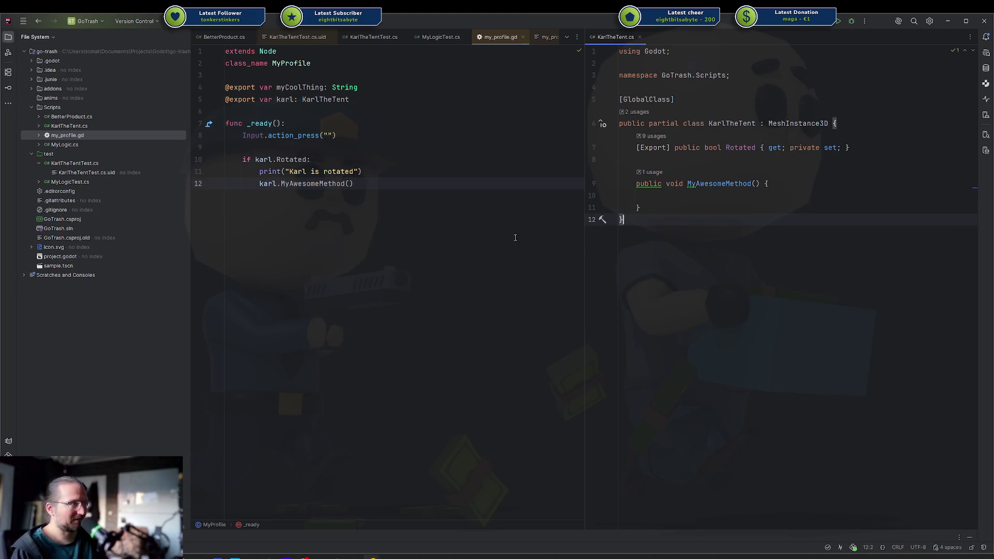
pyautogui.click(510, 218)
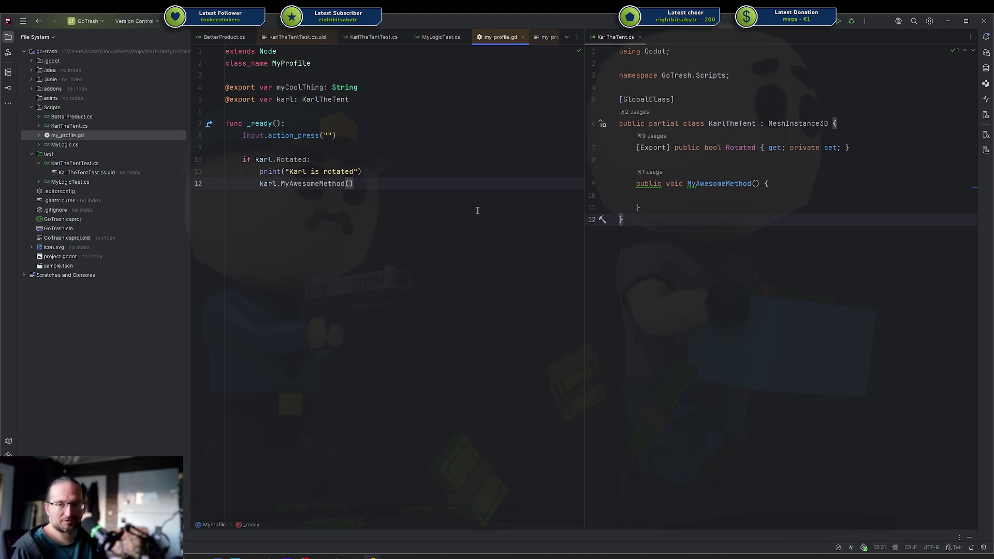
pyautogui.click(480, 166)
pyautogui.hotkey('ctrl', 'w')
pyautogui.hotkey('ctrl', 'w')
pyautogui.hotkey('ctrl', 'w')
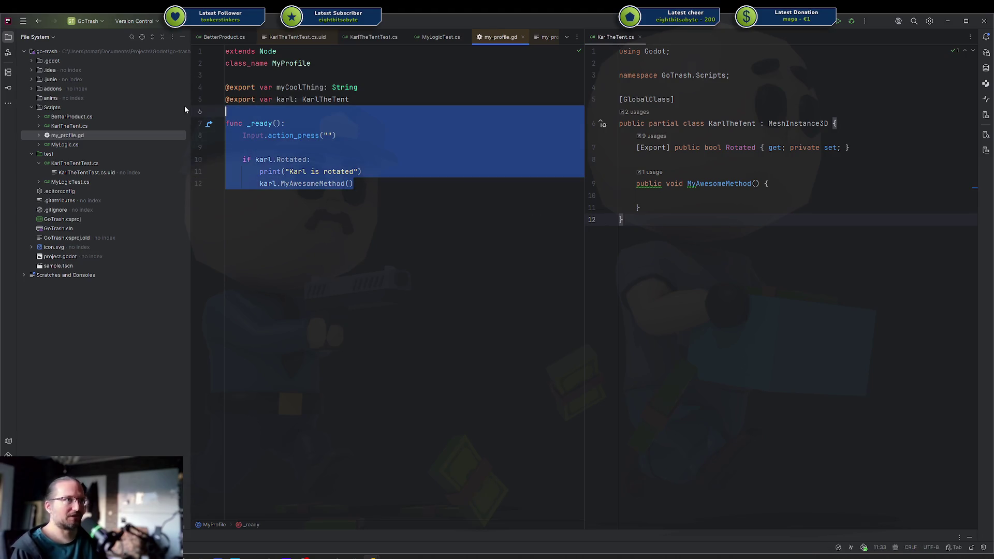
pyautogui.click(780, 150)
pyautogui.hotkey('ctrl', 'w')
pyautogui.hotkey('ctrl', 'w')
pyautogui.hotkey('ctrl', 'w')
pyautogui.click(901, 145)
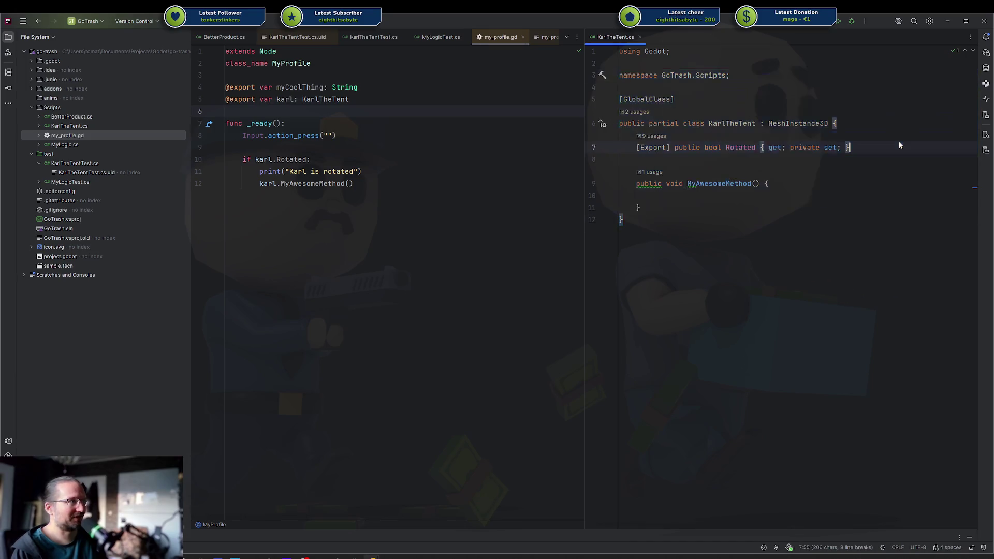
# Step: Add a [Signal] attribute with a MySignal delegate below the Rotated property
pyautogui.press('Return')
pyautogui.write('[exp')
pyautogui.press('Return')
pyautogui.hotkey('ctrl', 'w')
pyautogui.press('BackSpace')
pyautogui.press('Return')
pyautogui.write('[sig')
pyautogui.press('Return')
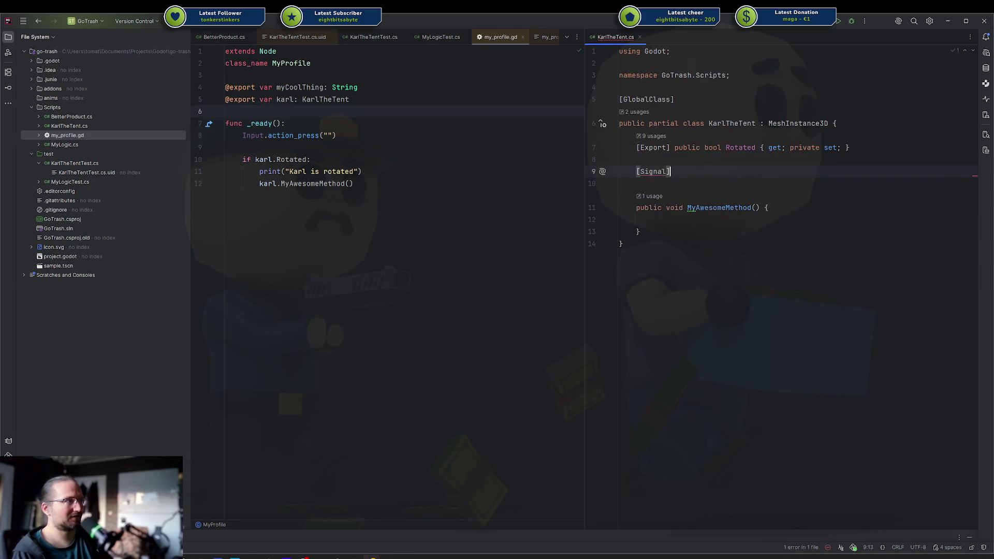
pyautogui.press('Escape')
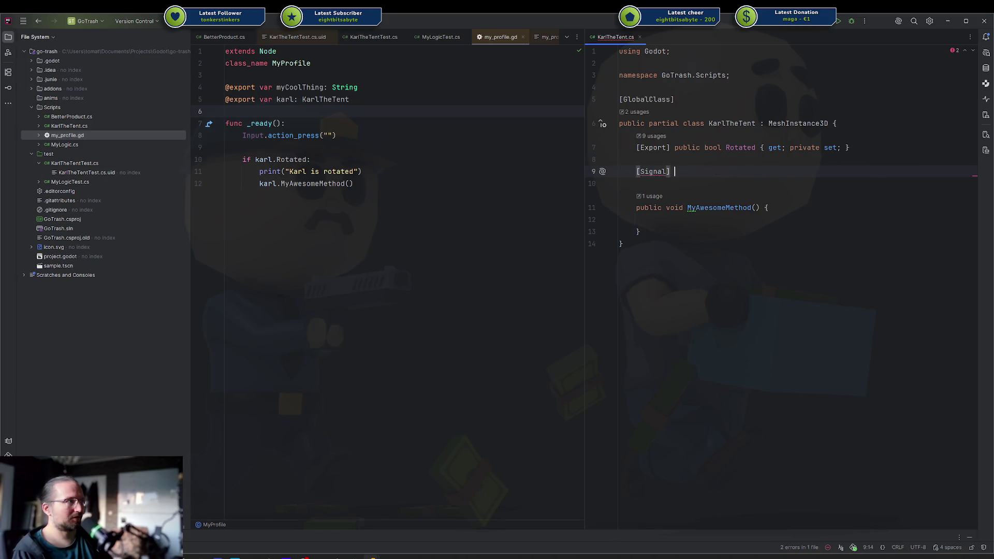
pyautogui.hotkey('ctrl', 'space')
pyautogui.press('Return')
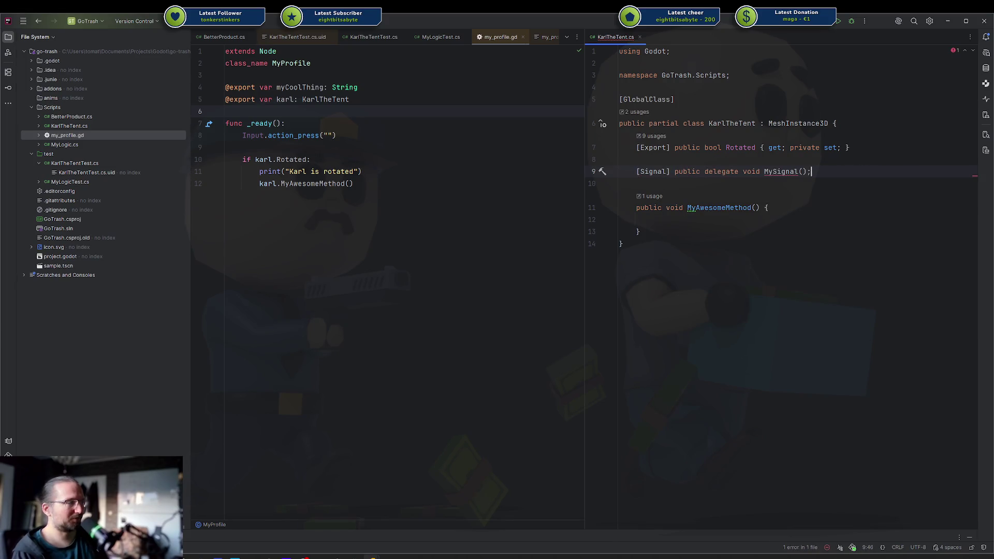
# Step: Rename the delegate to MySignalEventHandler
pyautogui.click(777, 175)
pyautogui.hotkey('alt', 'Return')
pyautogui.press('Escape')
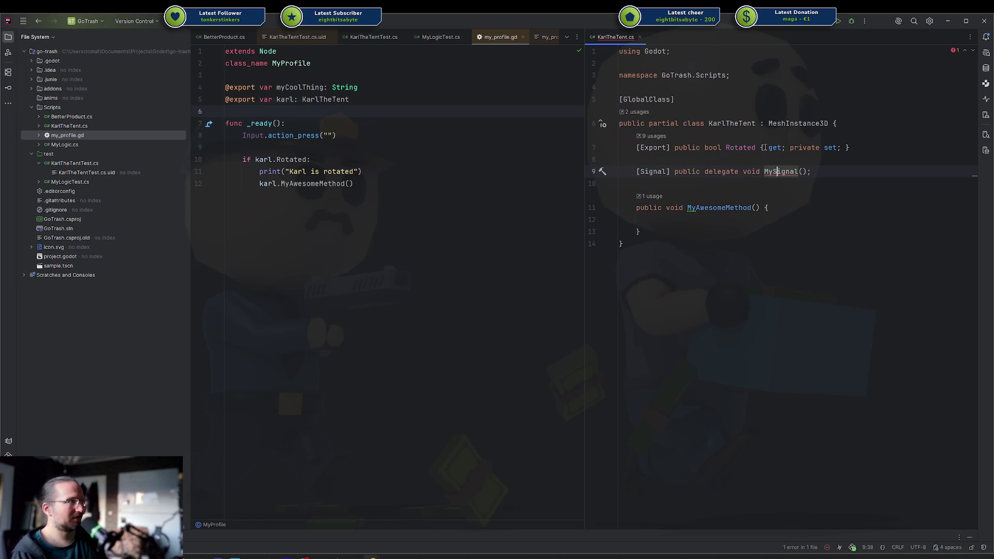
pyautogui.moveTo(777, 170)
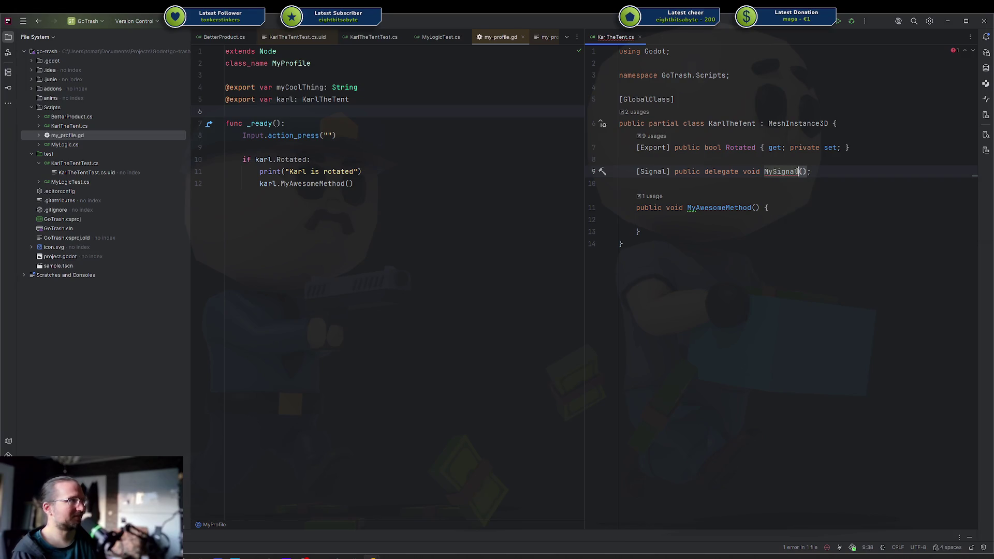
pyautogui.write('EventHandler')
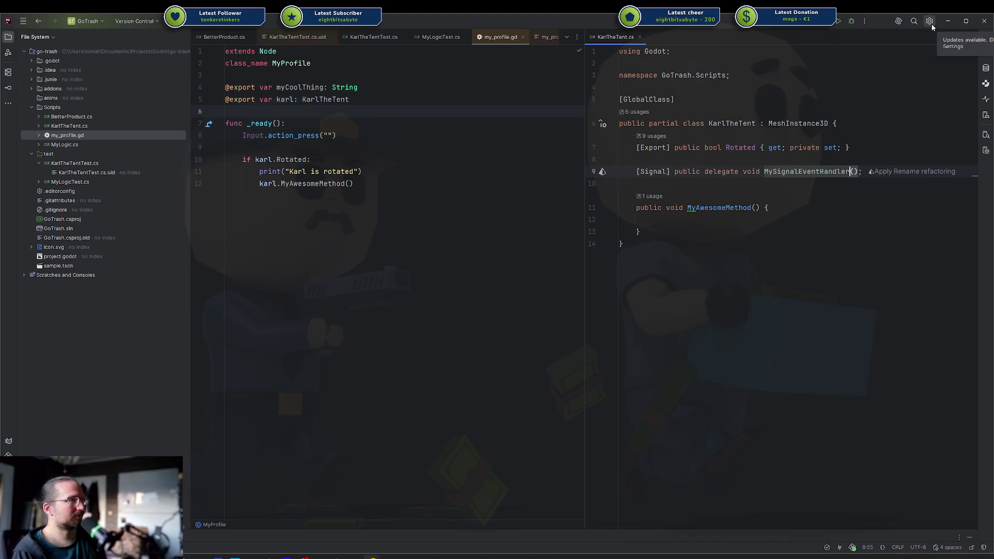
# Step: Declare my_signal(data: String) above _ready in my_profile.gd
pyautogui.click(344, 118)
pyautogui.press('Return')
pyautogui.press('Return')
pyautogui.press('Up')
pyautogui.write('@signal void')
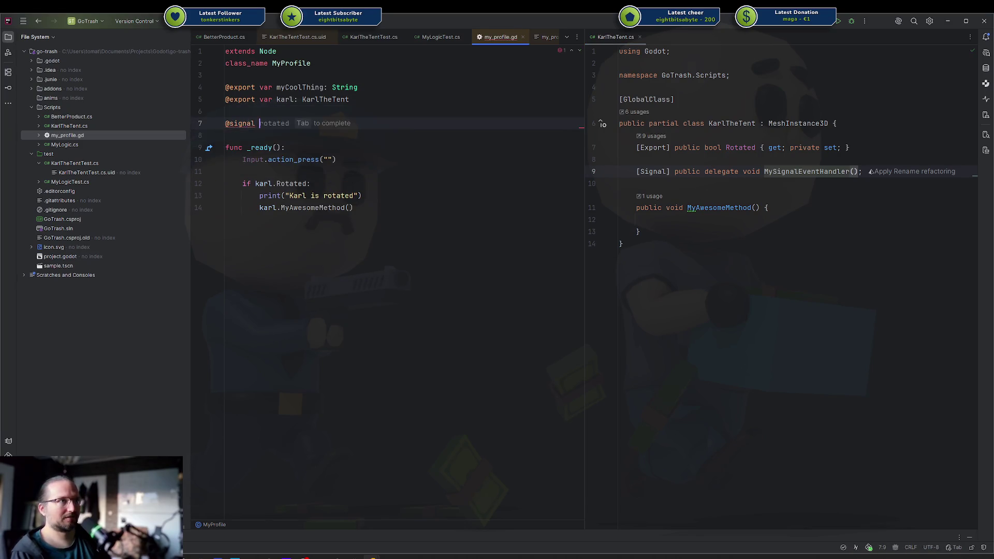
pyautogui.press('BackSpace')
pyautogui.press('BackSpace')
pyautogui.press('BackSpace')
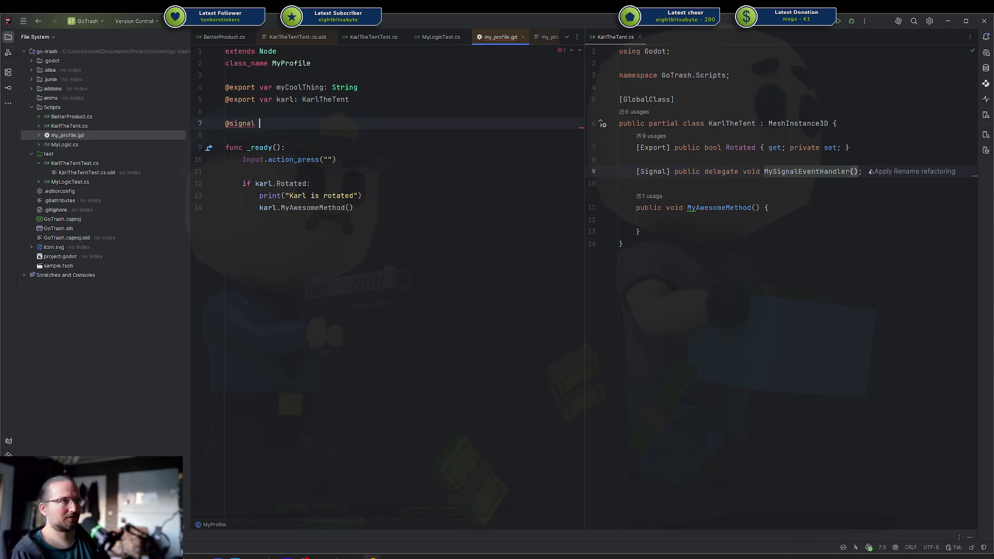
pyautogui.hotkey('ctrl', 'space')
pyautogui.press('Escape')
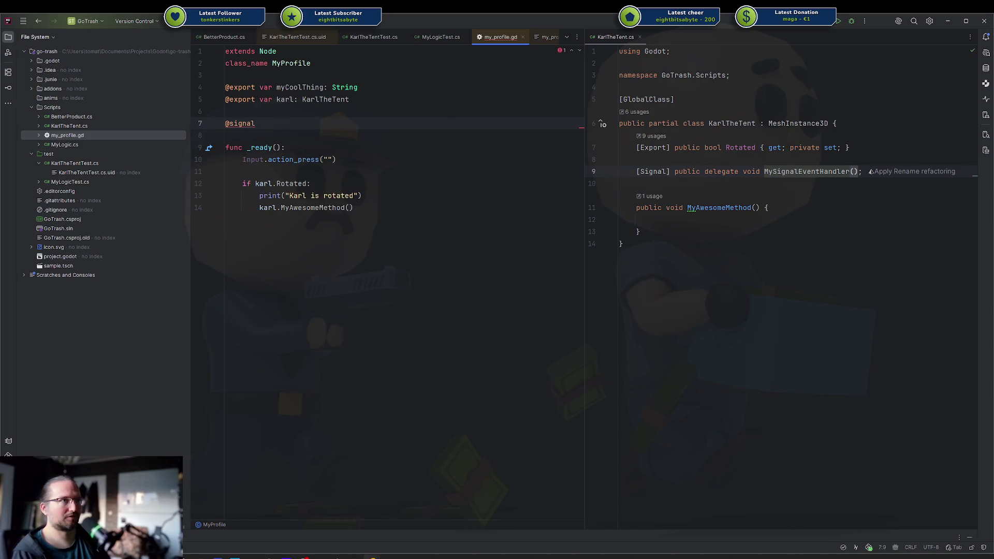
pyautogui.write('mySignal(')
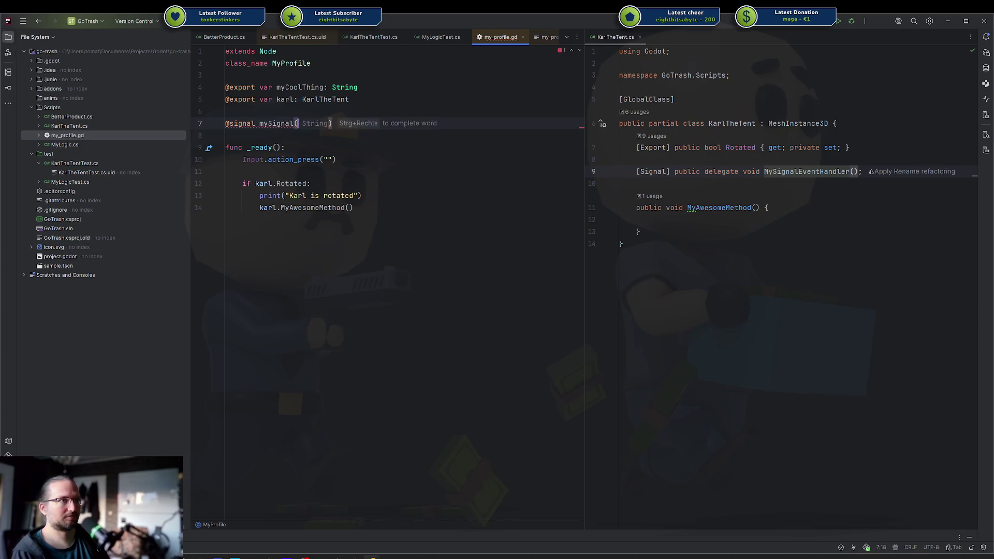
pyautogui.hotkey('ctrl', 'BackSpace')
pyautogui.write('my_signal(')
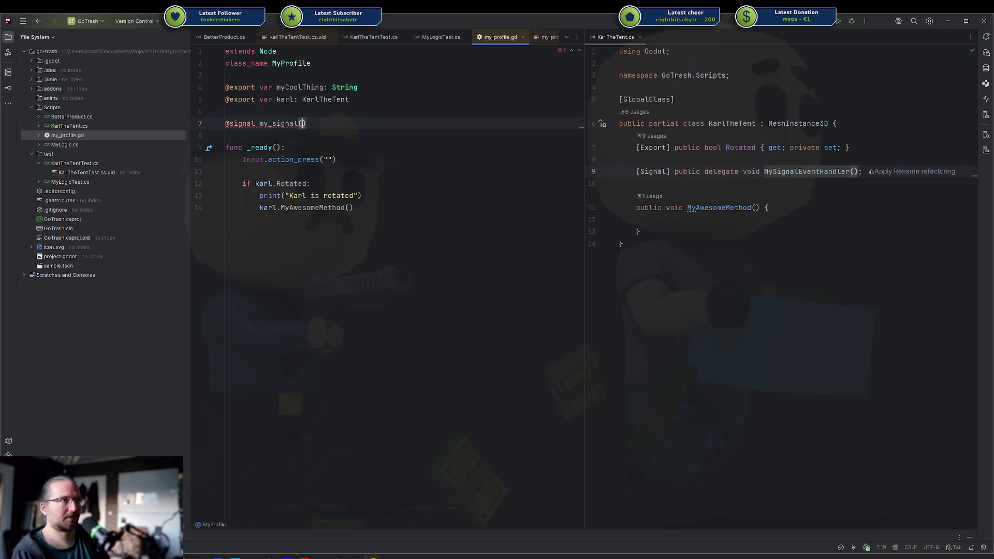
pyautogui.write('data: Stri')
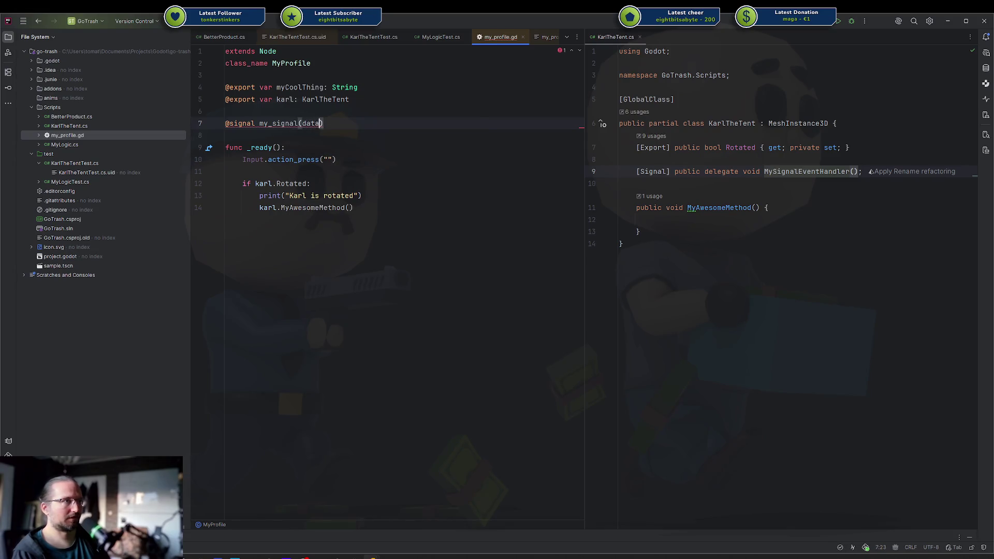
pyautogui.press('Tab')
pyautogui.press('Down')
pyautogui.press('Down')
pyautogui.press('Down')
# Step: Remove the stray @ from the my_signal declaration
pyautogui.click(358, 123)
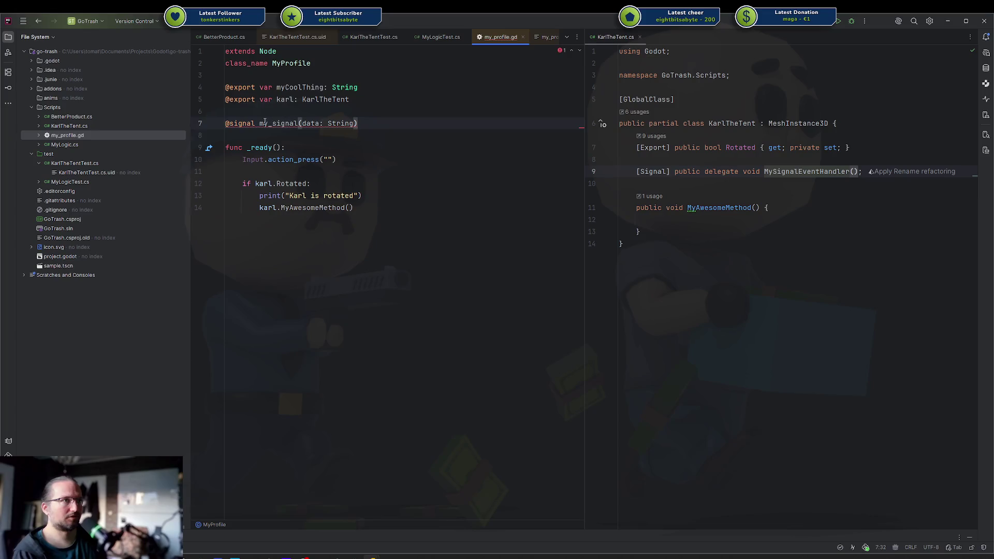
pyautogui.moveTo(261, 120)
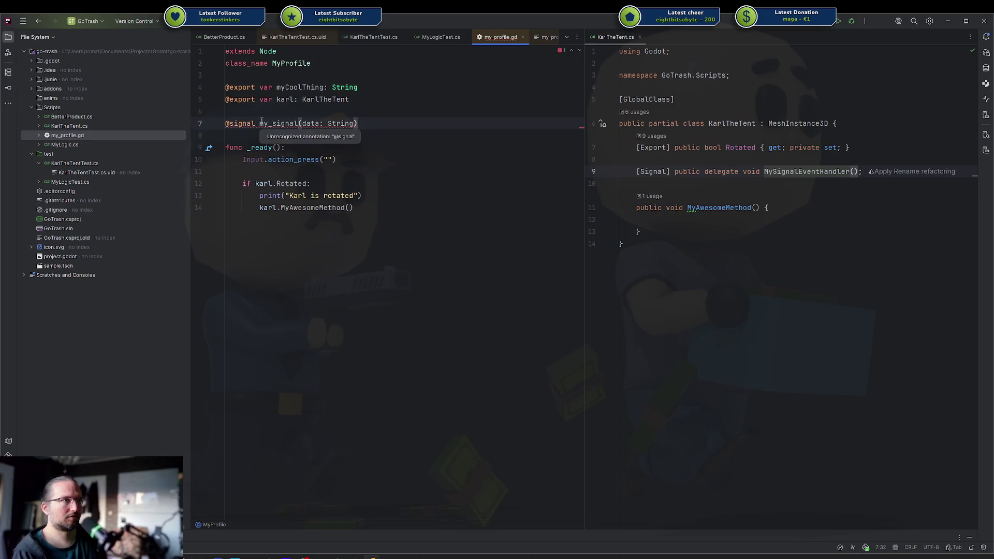
pyautogui.press('Home')
pyautogui.press('Delete')
pyautogui.press('Down')
# Step: Emit my_signal with "Hello World" after the MyAwesomeMethod call, then switch to Godot
pyautogui.click(391, 206)
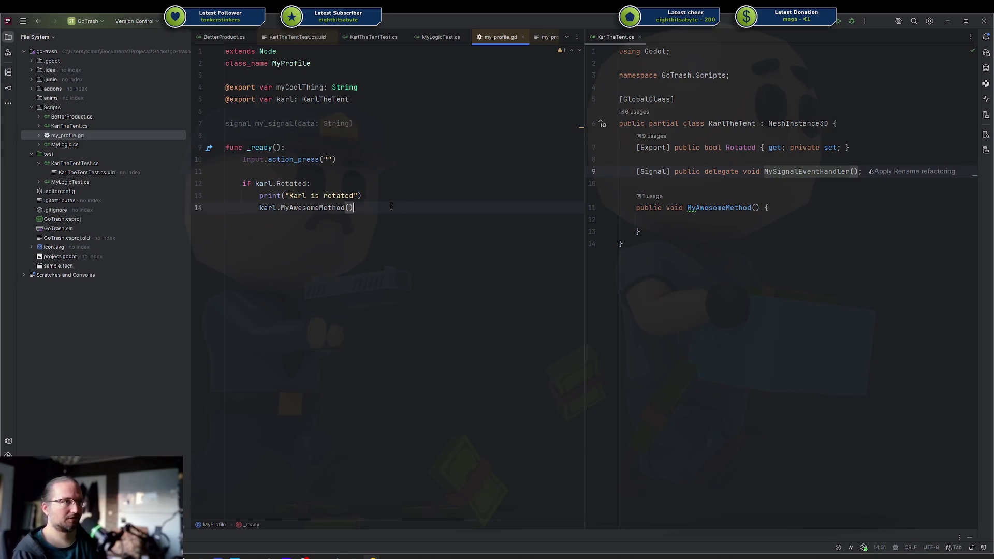
pyautogui.press('Return')
pyautogui.press('Return')
pyautogui.write('my_signal')
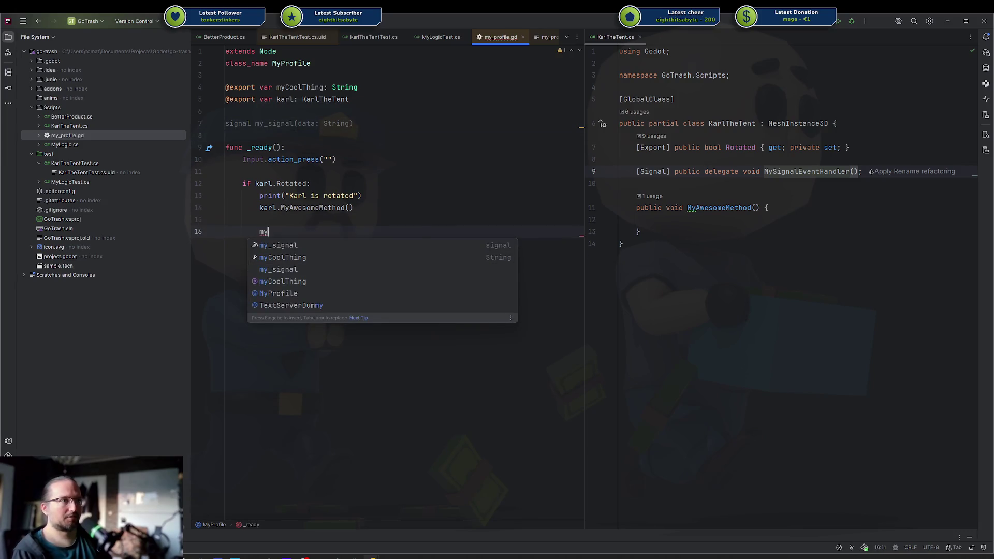
pyautogui.press('Tab')
pyautogui.press('Up')
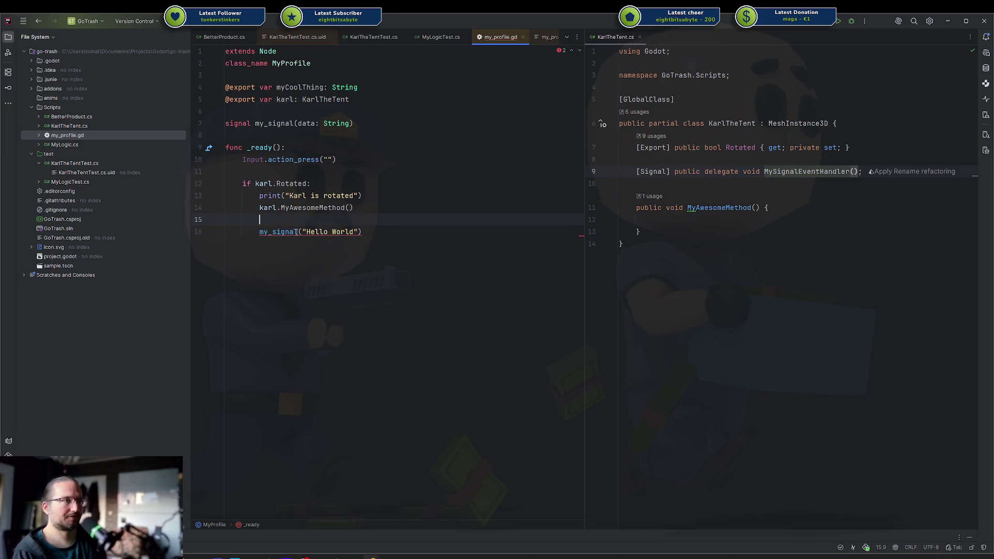
pyautogui.moveTo(297, 232)
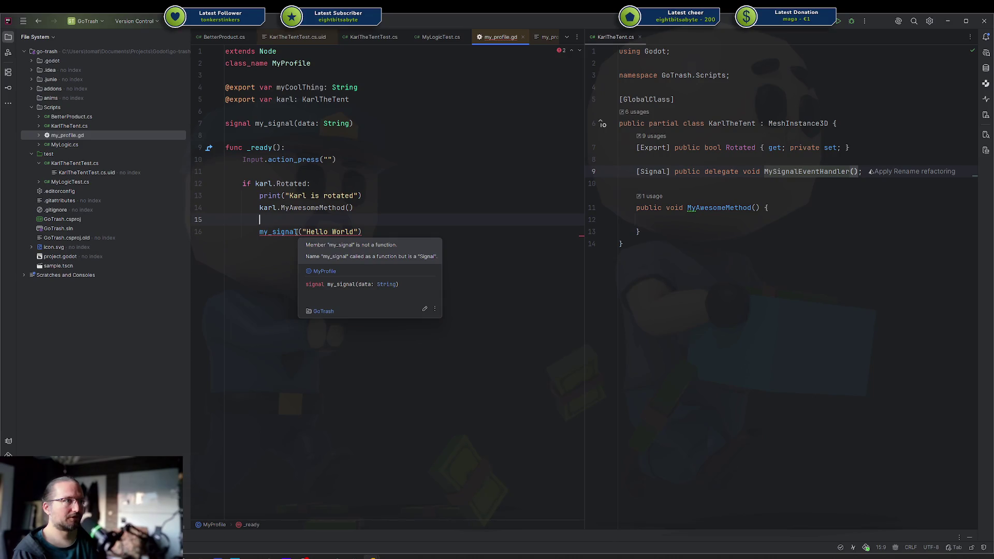
pyautogui.click(296, 232)
pyautogui.write('.emi')
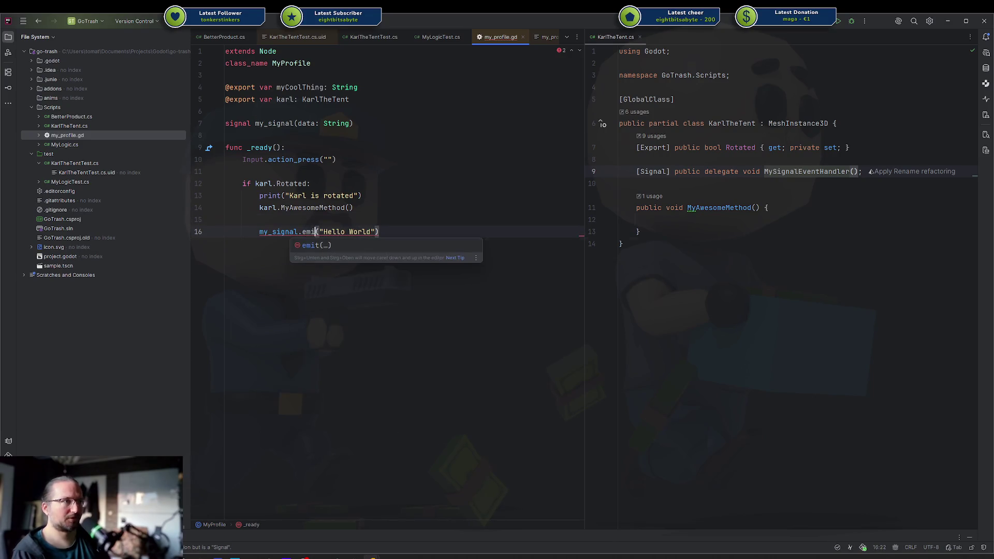
pyautogui.press('Return')
pyautogui.press('End')
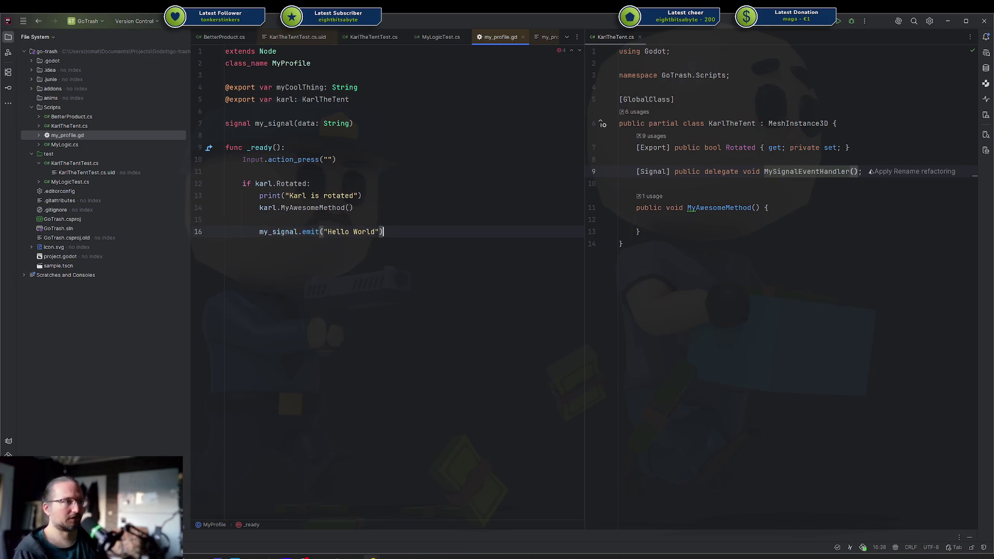
pyautogui.hotkey('alt', 'Tab')
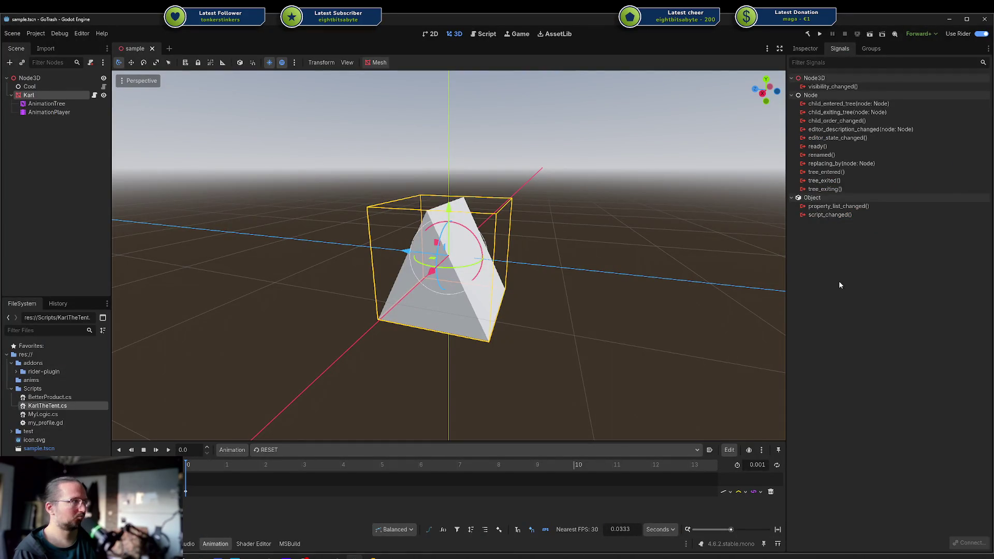
# Step: Inspect the Cool node, opening its BetterProduct.cs script in Rider and the Inspector
pyautogui.click(884, 86)
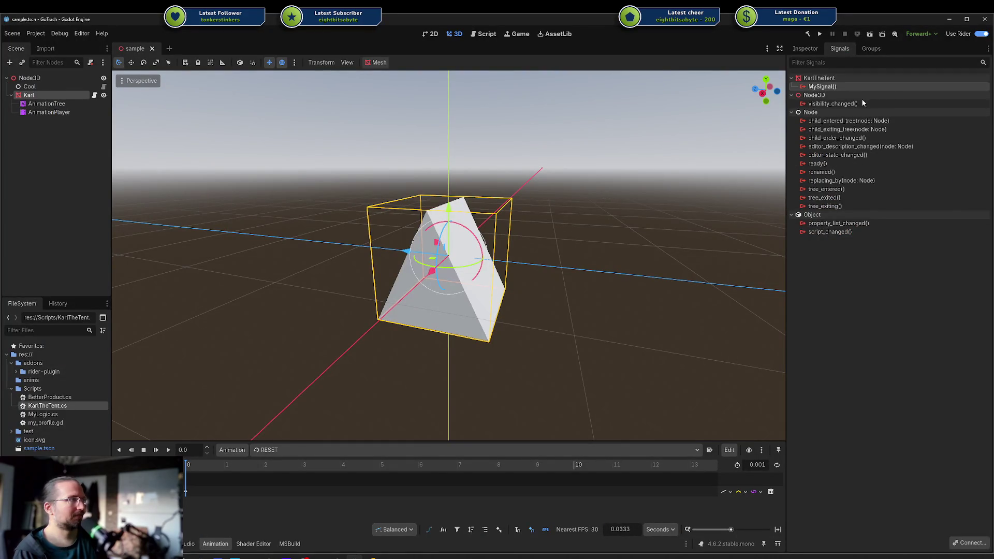
pyautogui.click(37, 87)
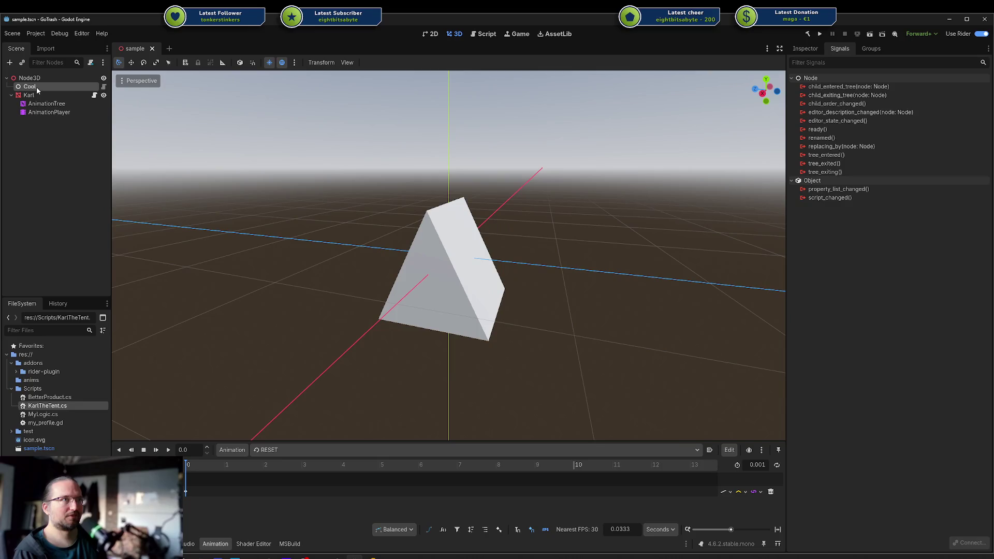
pyautogui.moveTo(46, 423)
pyautogui.mouseDown()
pyautogui.moveTo(57, 438)
pyautogui.moveTo(161, 224)
pyautogui.moveTo(60, 92)
pyautogui.mouseUp()
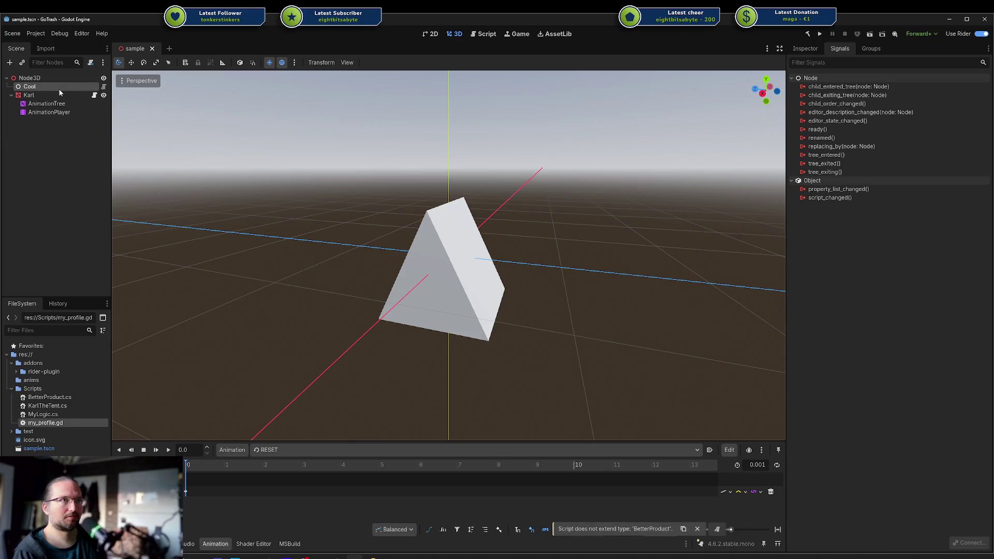
pyautogui.click(104, 87)
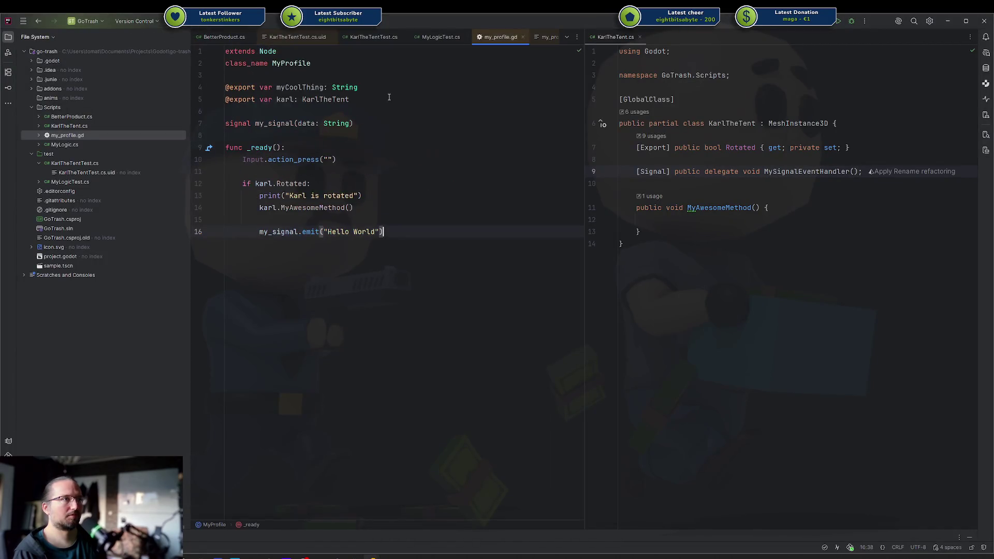
pyautogui.hotkey('alt', 'Tab')
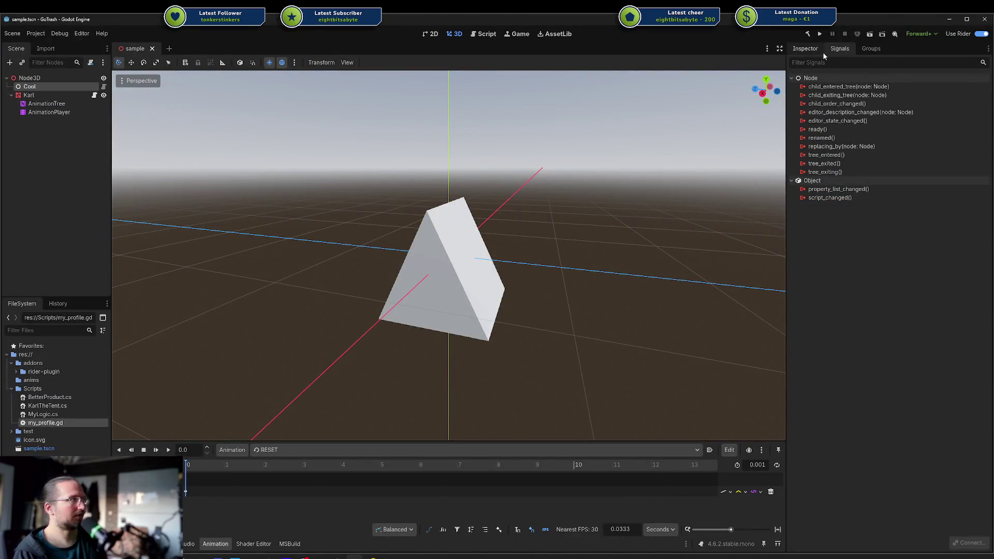
pyautogui.click(818, 49)
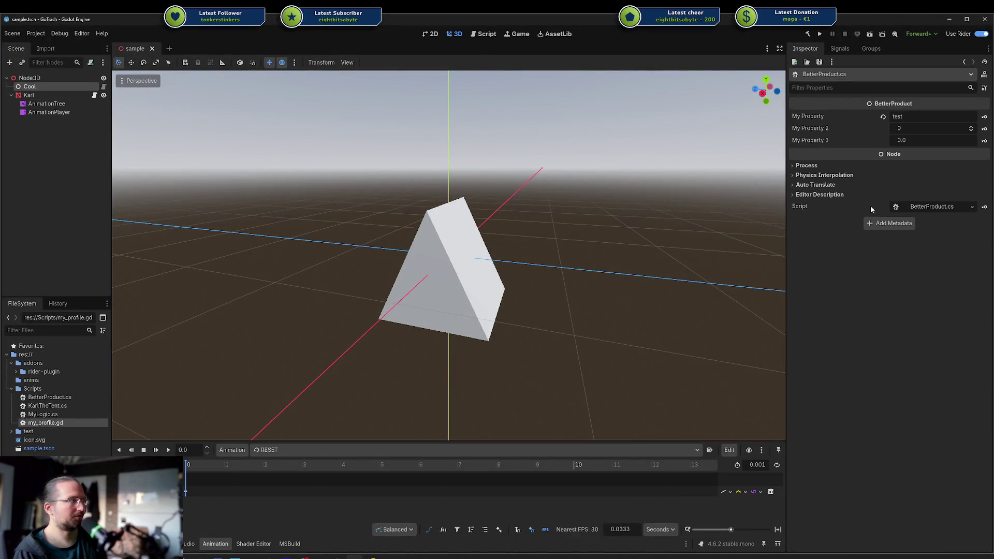
pyautogui.rightClick(833, 210)
pyautogui.click(863, 251)
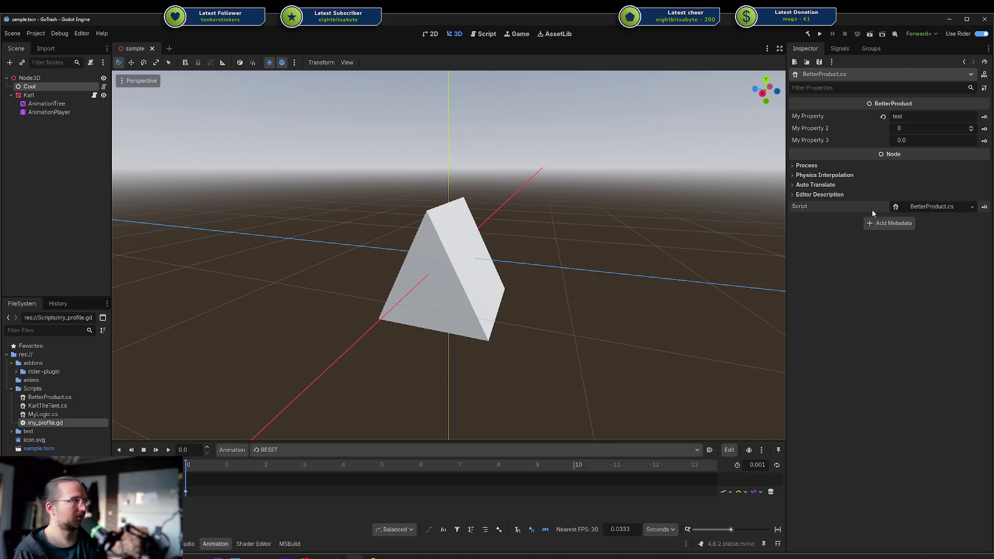
# Step: Delete the Cool node, confirm the prompt, and select the root Node3D
pyautogui.click(917, 206)
pyautogui.press('Delete')
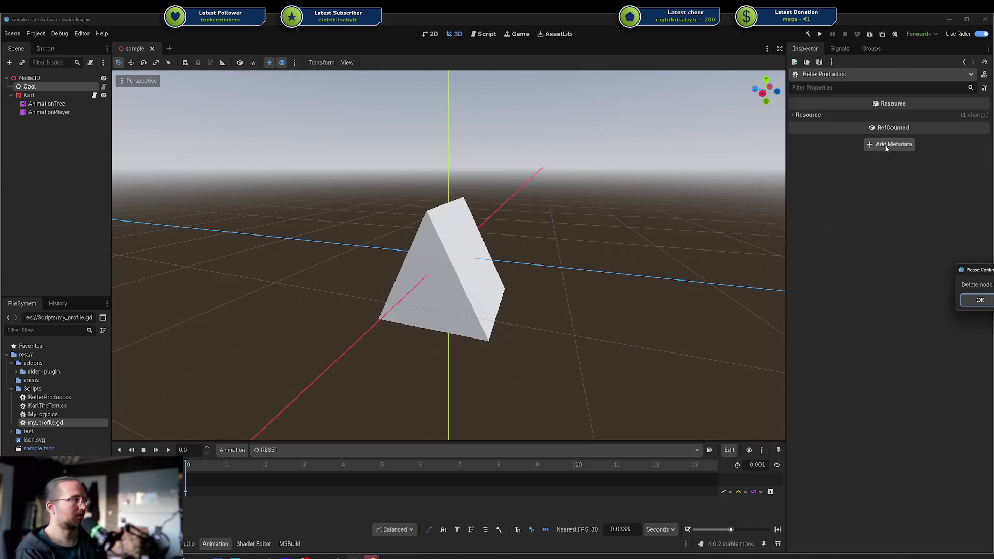
pyautogui.press('Return')
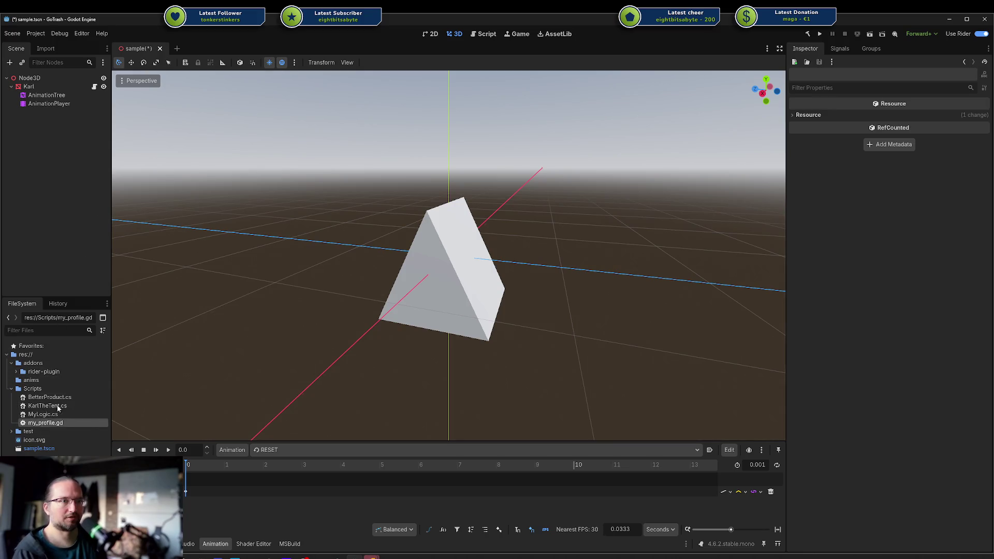
pyautogui.rightClick(29, 87)
pyautogui.click(24, 79)
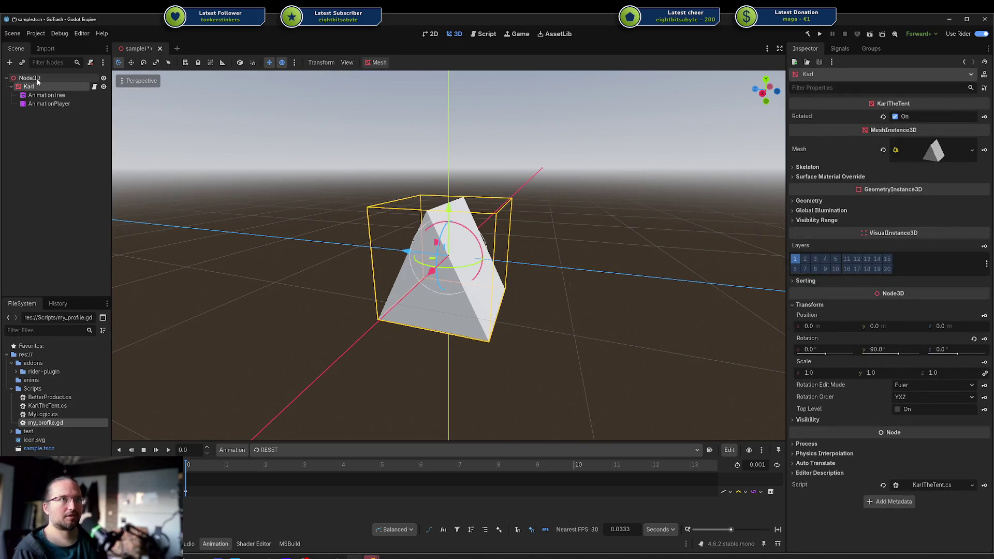
# Step: Add a child Node under Node3D running my_profile.gd and save the scene
pyautogui.rightClick(47, 81)
pyautogui.click(52, 86)
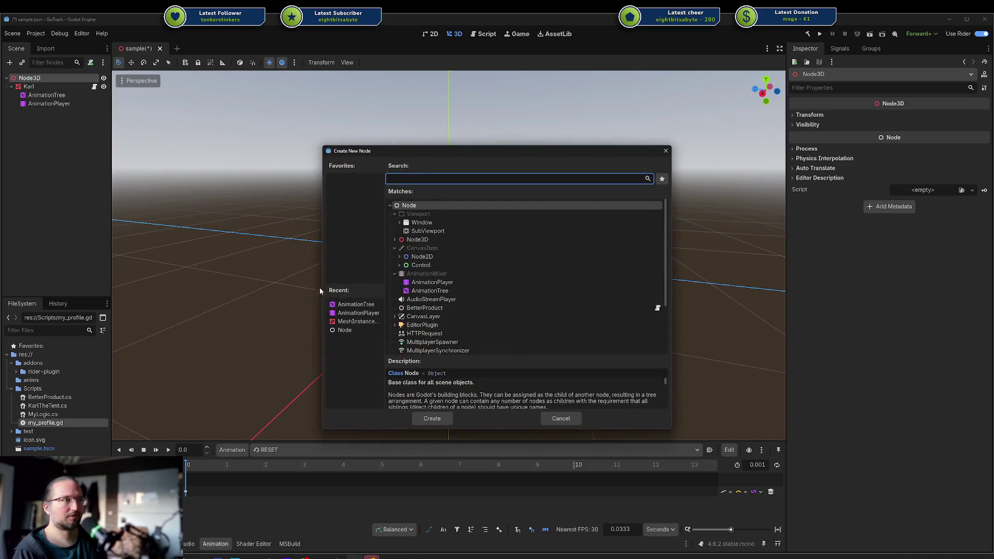
pyautogui.doubleClick(337, 334)
pyautogui.moveTo(64, 420)
pyautogui.mouseDown()
pyautogui.moveTo(52, 376)
pyautogui.moveTo(36, 114)
pyautogui.mouseUp()
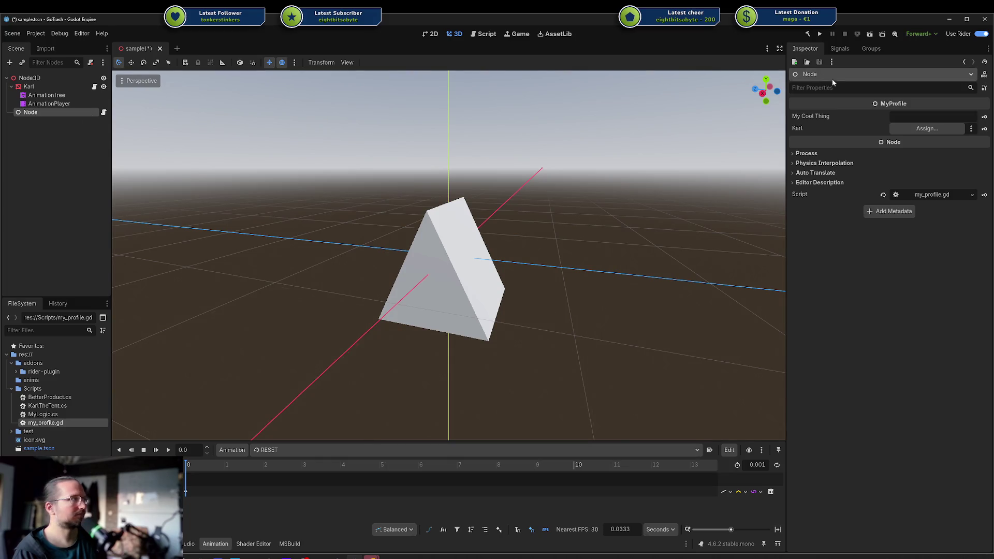
pyautogui.click(847, 48)
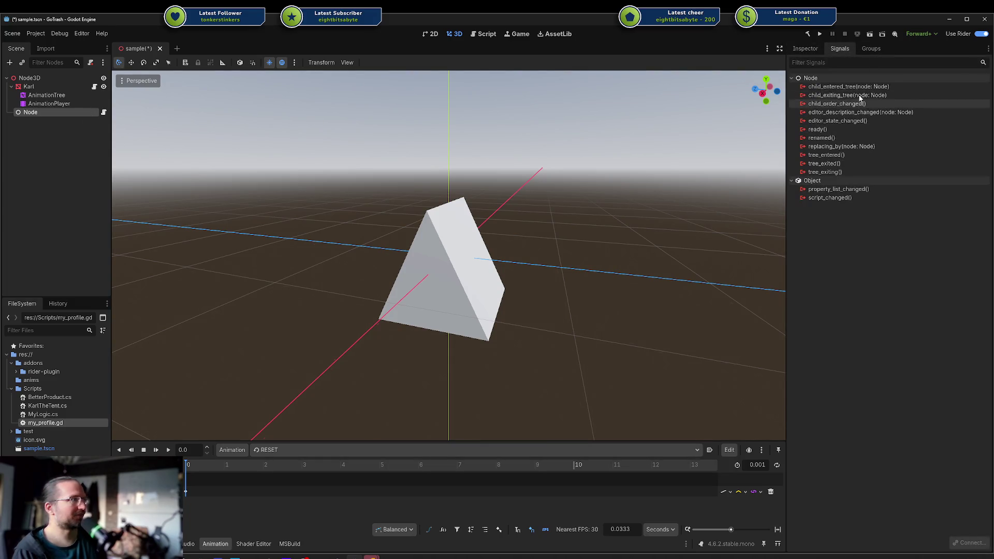
pyautogui.hotkey('ctrl', 's')
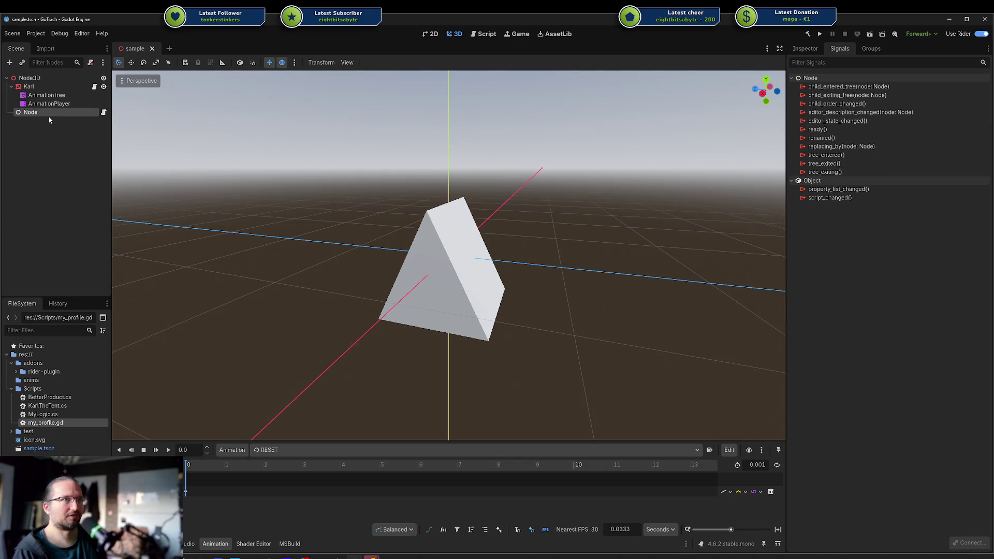
# Step: Confirm MyProfile's my_signal(data: String) appears in the Signals list, then return to Rider
pyautogui.click(103, 113)
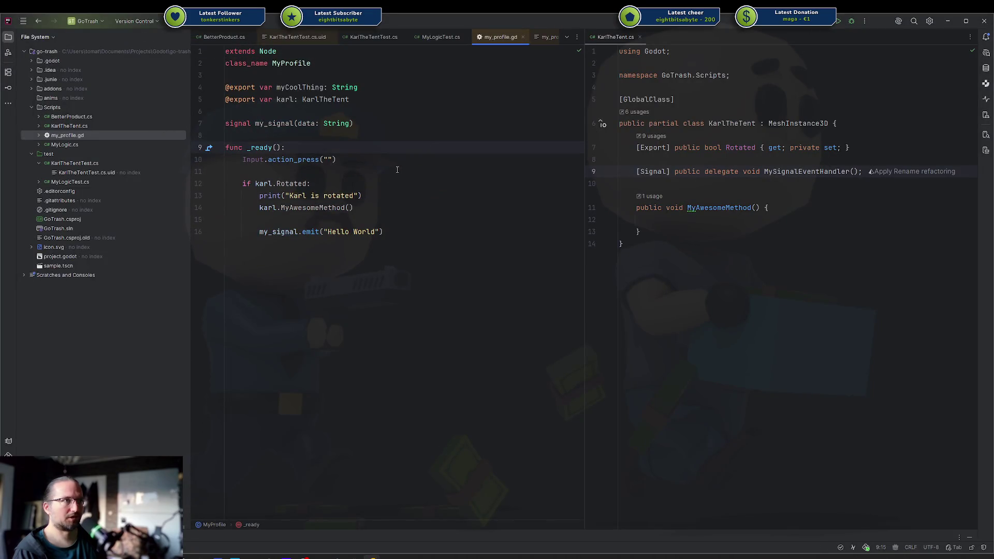
pyautogui.hotkey('alt', 'Tab')
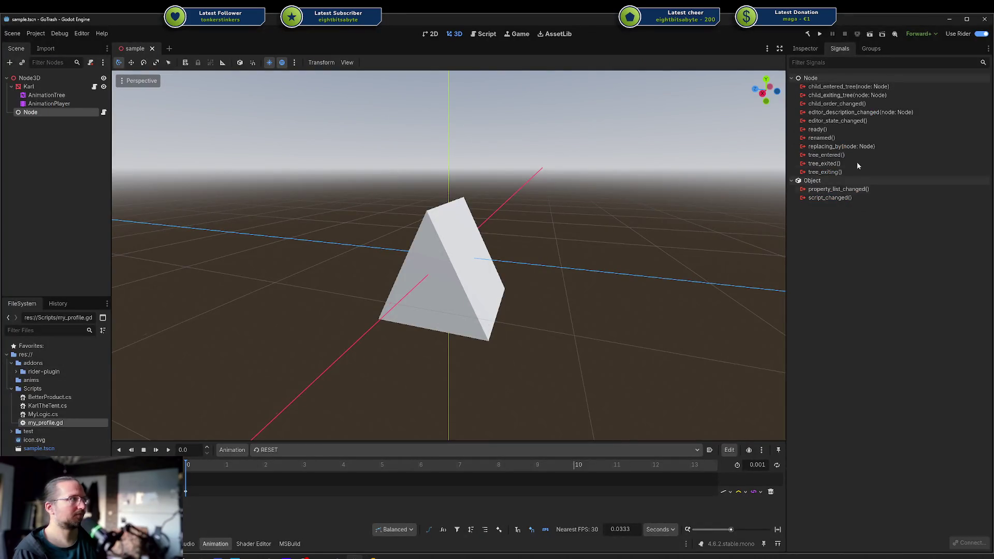
pyautogui.click(805, 48)
pyautogui.click(839, 48)
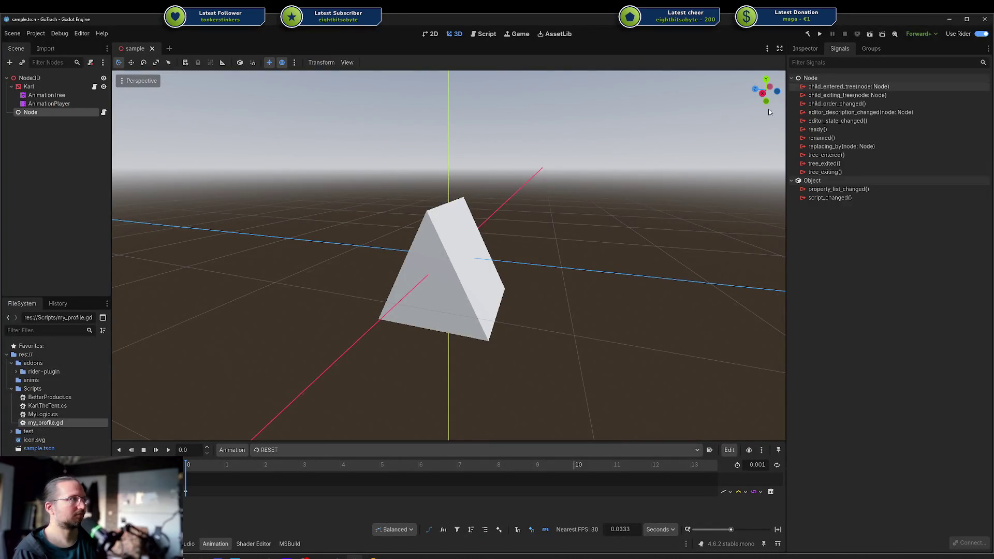
pyautogui.click(50, 103)
pyautogui.click(30, 113)
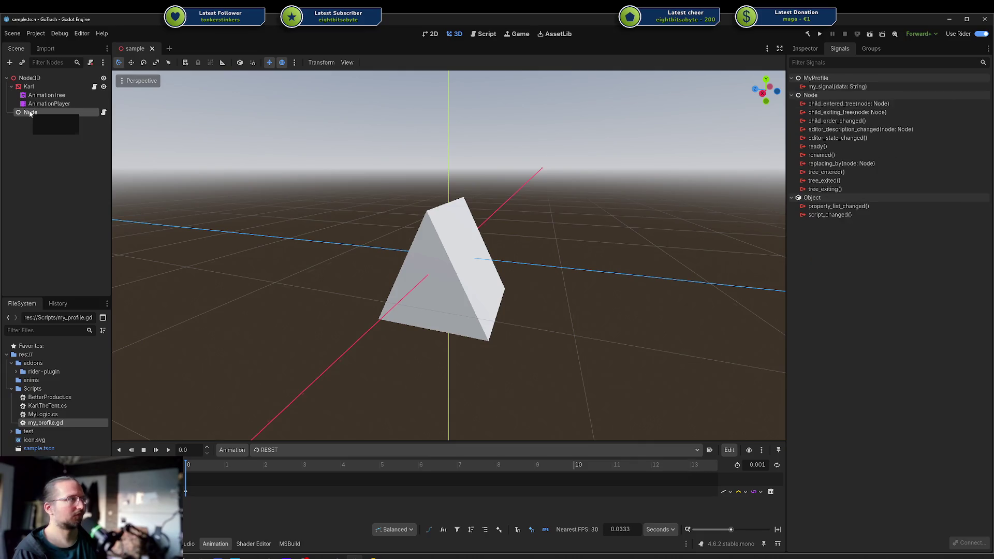
pyautogui.click(837, 86)
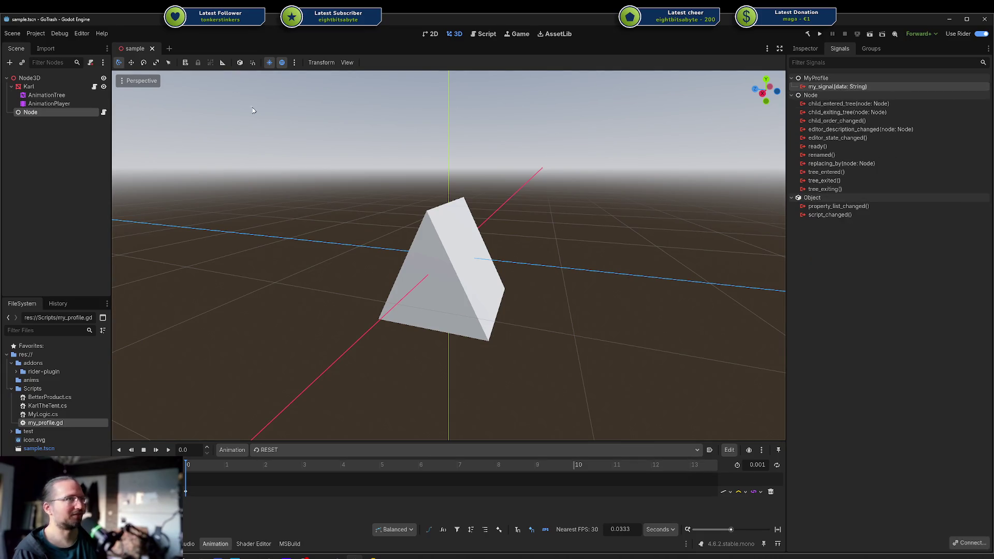
pyautogui.hotkey('alt', 'Tab')
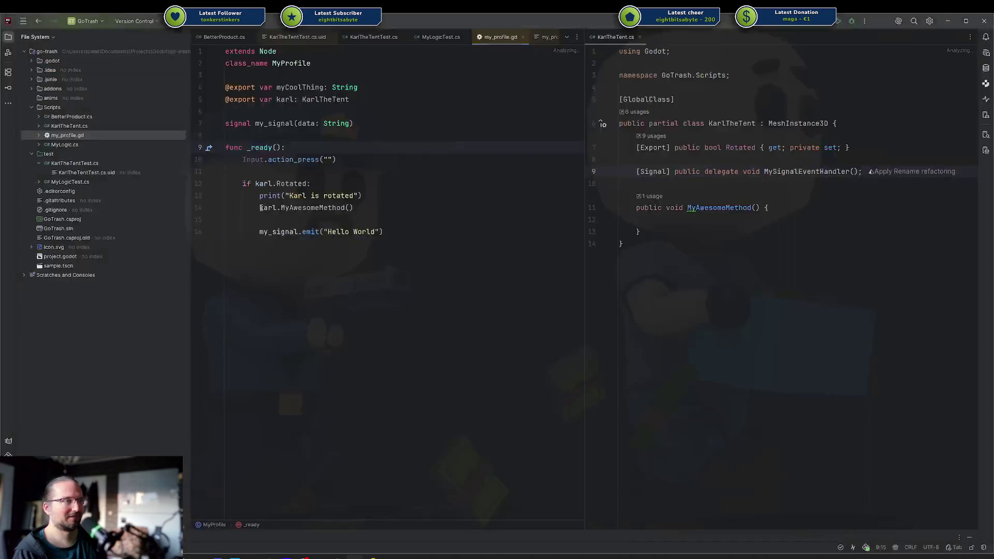
# Step: Write public void ReactToSignal(string data) { } in KarlTheTent.cs
pyautogui.press('Return')
pyautogui.press('Return')
pyautogui.write('public void Reac')
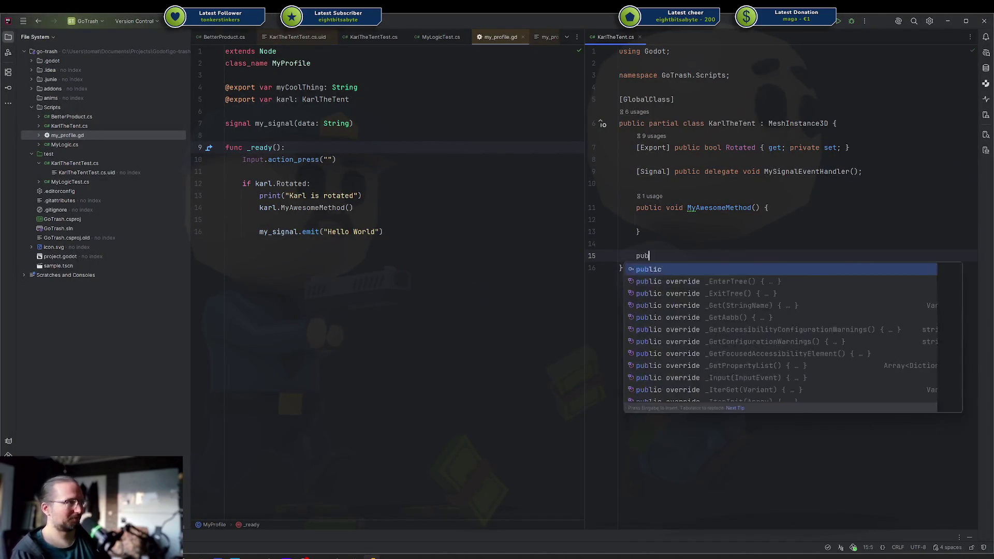
pyautogui.write('tToSigna(S')
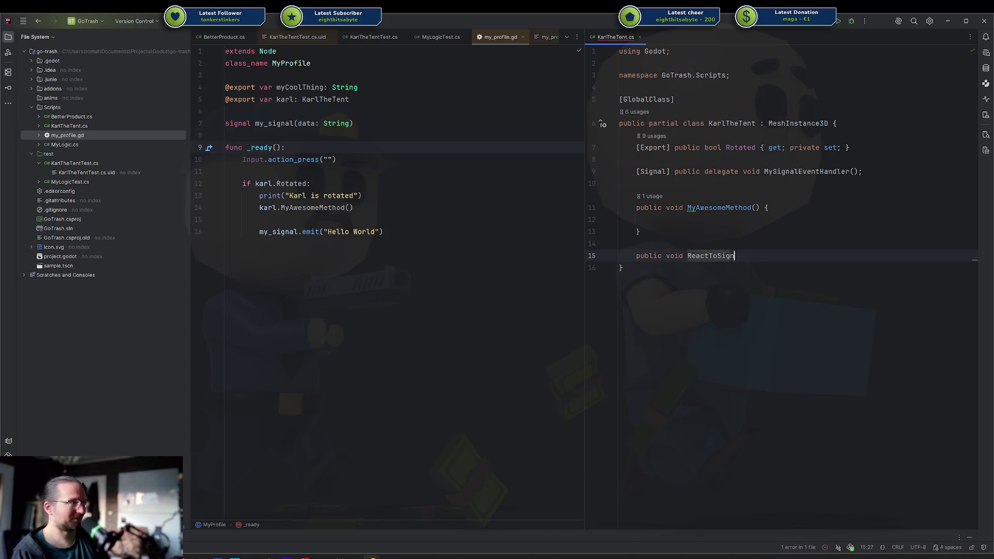
pyautogui.press('Left')
pyautogui.press('Left')
pyautogui.write('l')
pyautogui.press('Right')
pyautogui.write('tring')
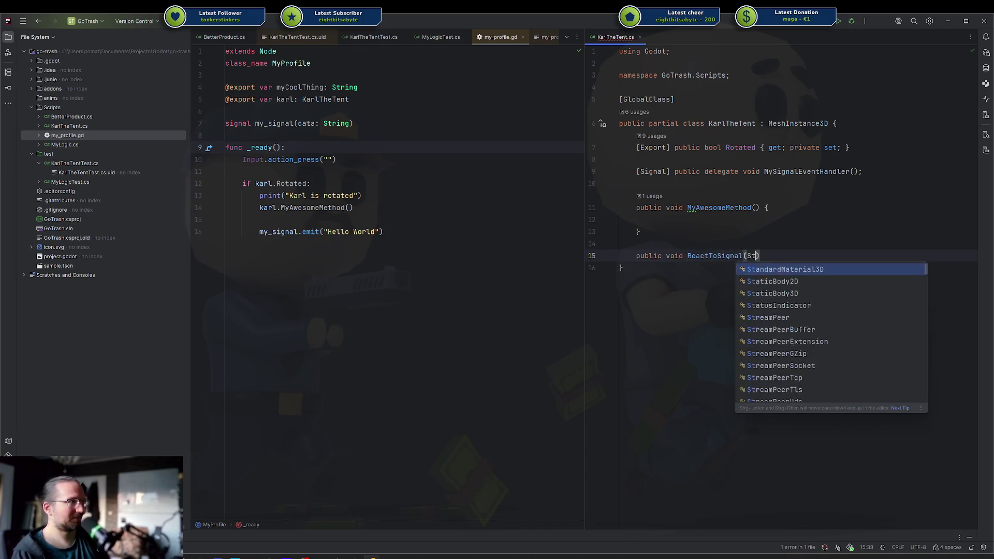
pyautogui.hotkey('ctrl', 'shift', 'Left')
pyautogui.write('string data) { }')
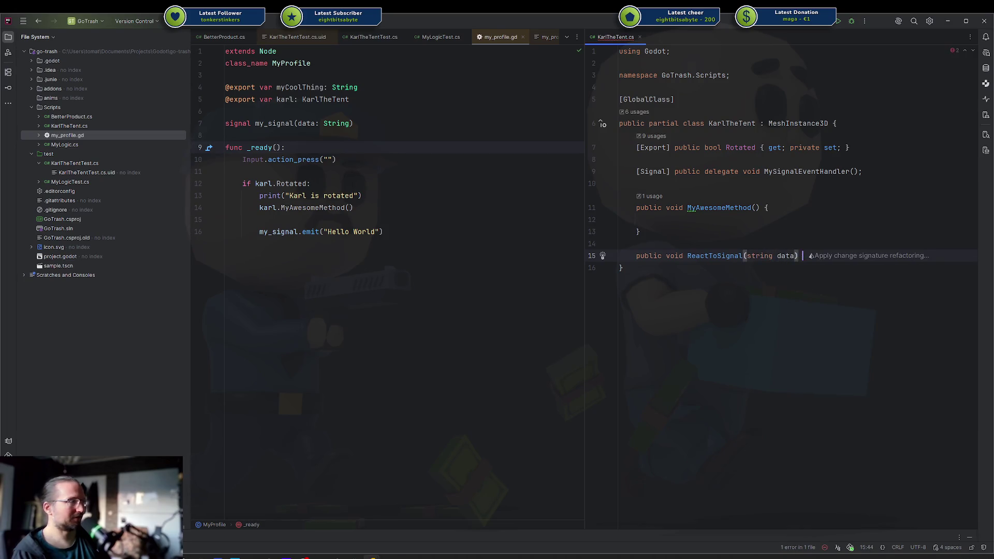
# Step: Return to Godot and build the C# project
pyautogui.hotkey('alt', 'Tab')
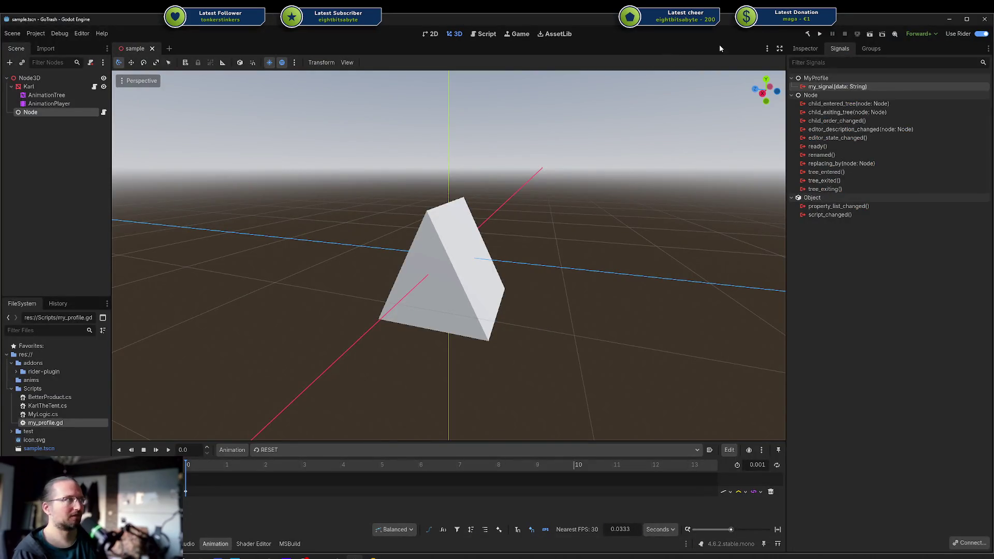
pyautogui.hotkey('alt', 'Tab')
pyautogui.hotkey('alt', 'Tab')
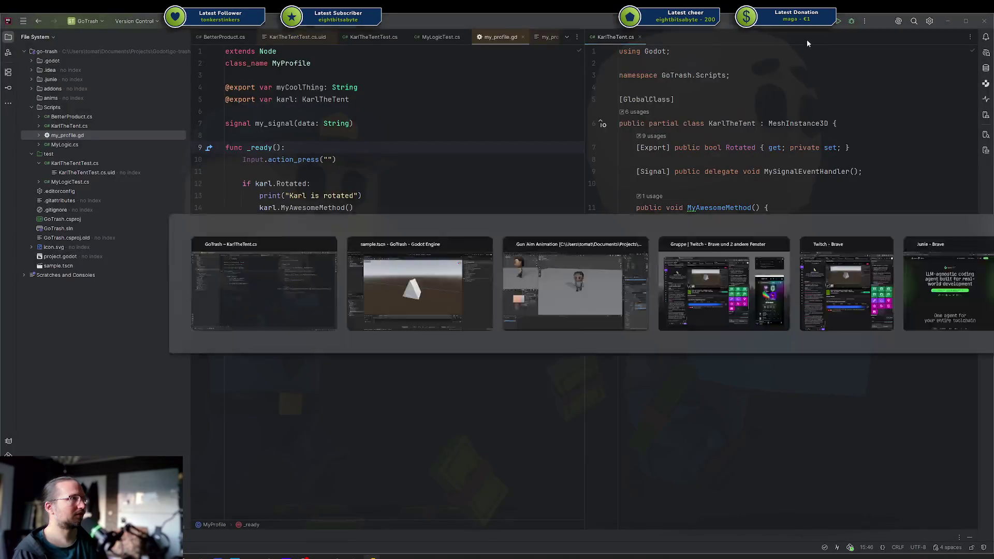
pyautogui.click(807, 33)
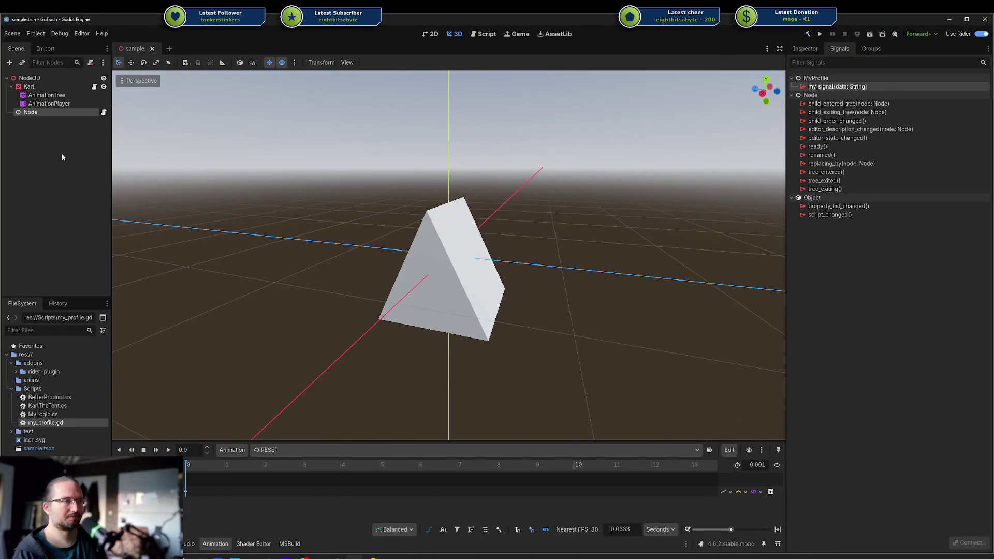
# Step: Select the Node and start a connection for its my_signal, opening Karl's method list
pyautogui.click(43, 124)
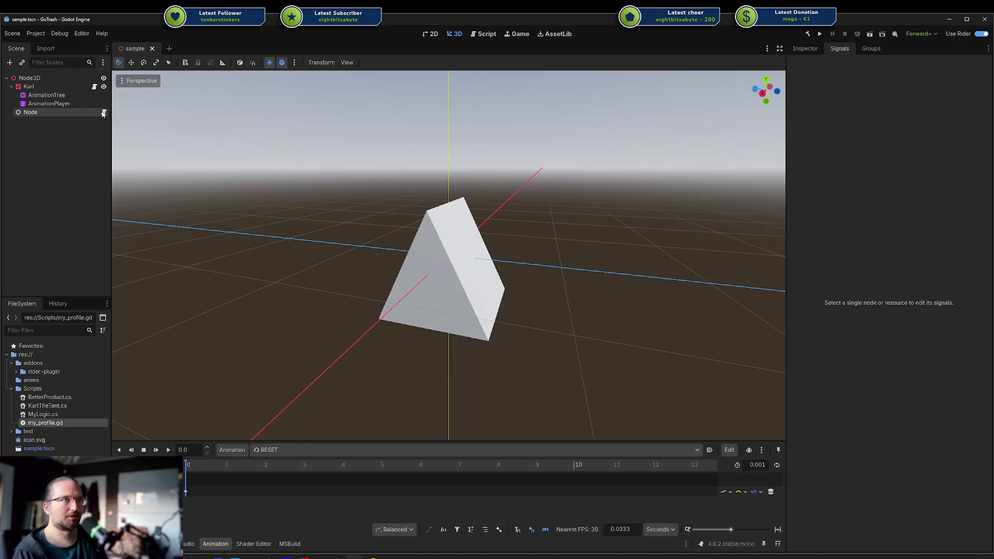
pyautogui.click(103, 111)
pyautogui.hotkey('alt', 'Tab')
pyautogui.click(31, 112)
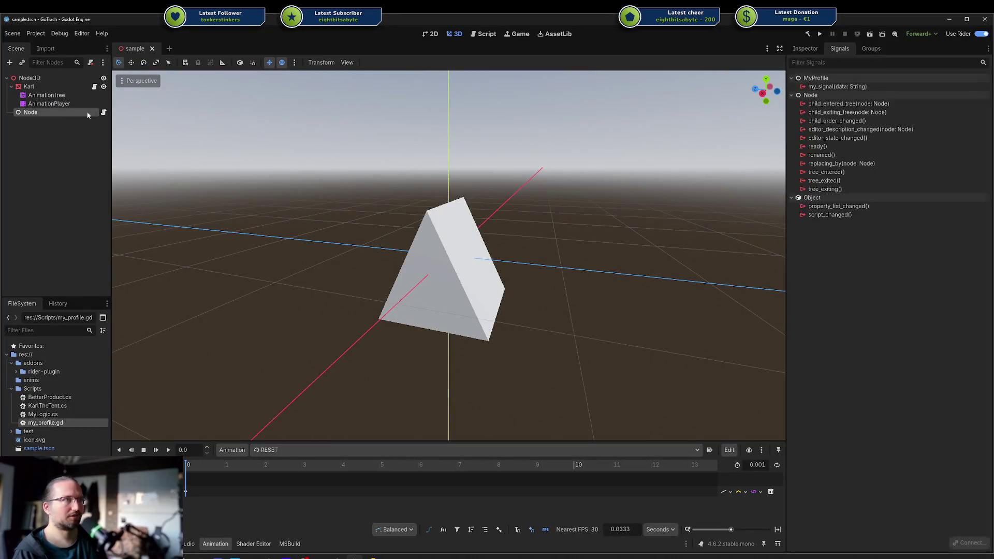
pyautogui.doubleClick(818, 86)
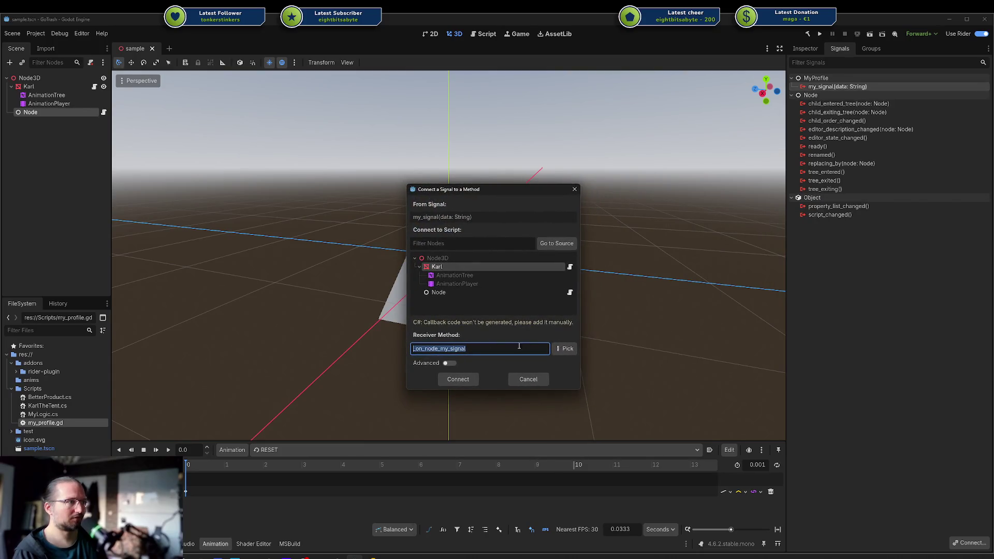
pyautogui.click(565, 349)
# Step: Connect my_signal to Karl's ReactToSignal and show its 1 usage in Rider
pyautogui.moveTo(965, 184); pyautogui.dragTo(625, 198)
pyautogui.click(610, 232)
pyautogui.doubleClick(610, 234)
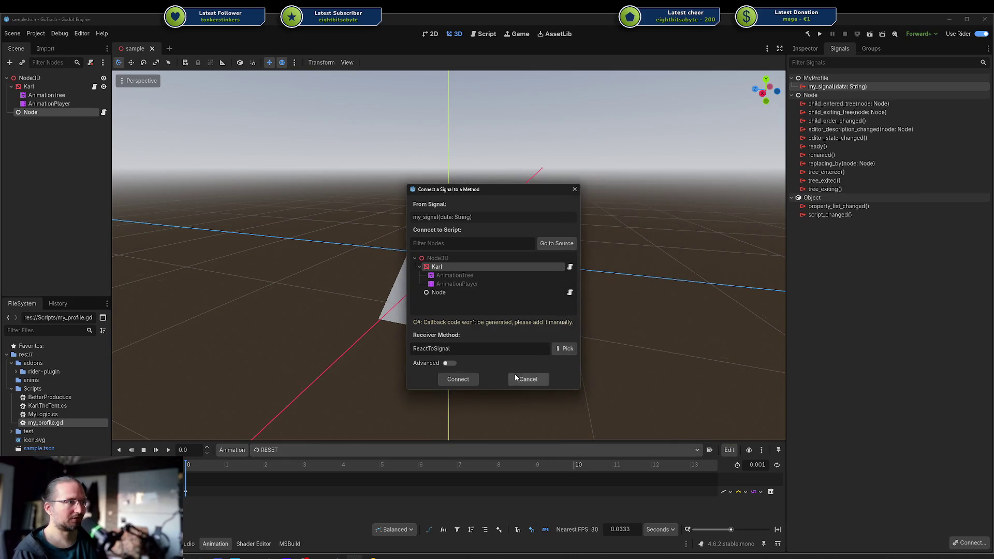
pyautogui.click(456, 381)
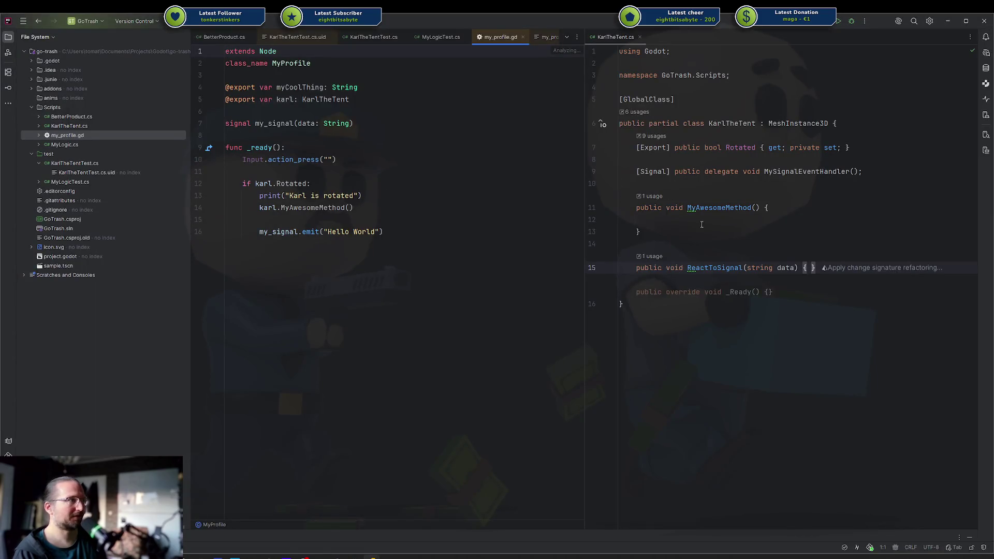
pyautogui.click(725, 337)
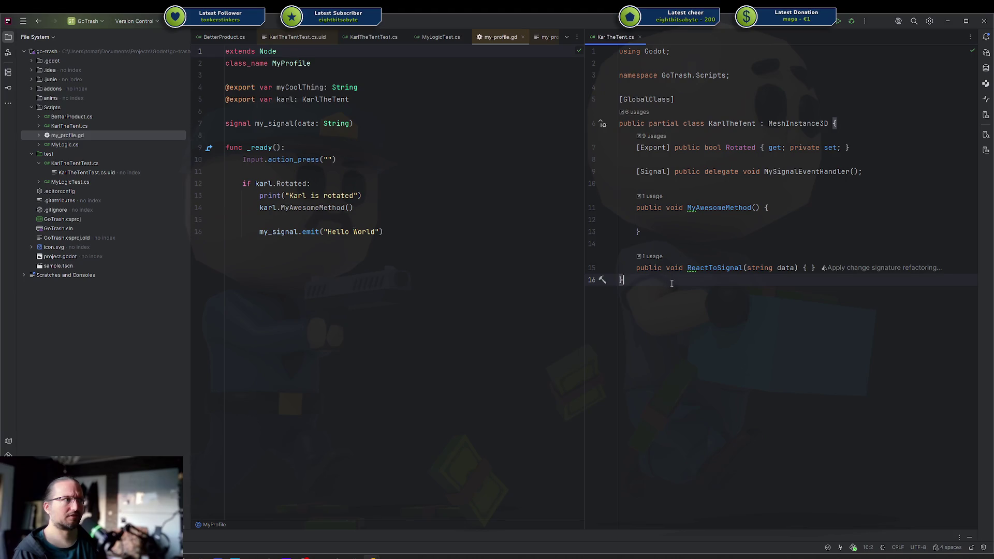
pyautogui.click(650, 256)
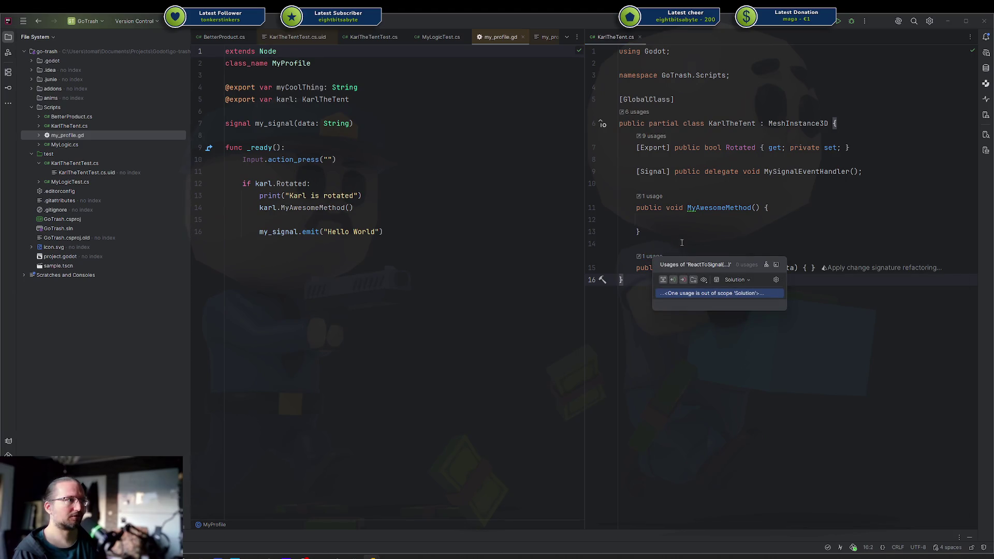
# Step: Widen ReactToSignal's usages to All Places, then add an unindented line after _ready in my_profile.gd
pyautogui.click(700, 293)
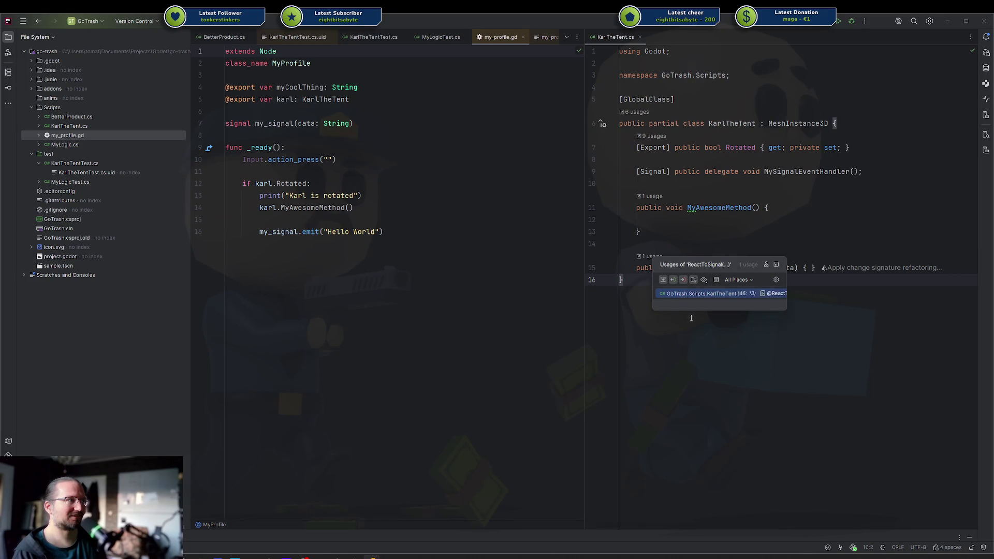
pyautogui.press('Escape')
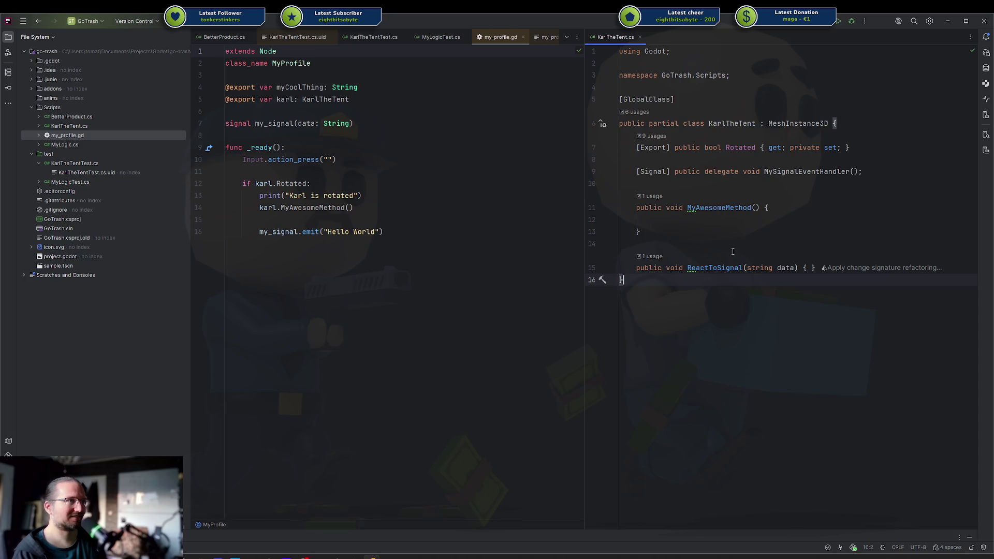
pyautogui.click(363, 250)
pyautogui.press('Return')
pyautogui.press('Return')
pyautogui.press('Return')
pyautogui.press('BackSpace')
# Step: Write func use_my_signal(signalThing: String): with a pass body, then return to Godot
pyautogui.write('func _my')
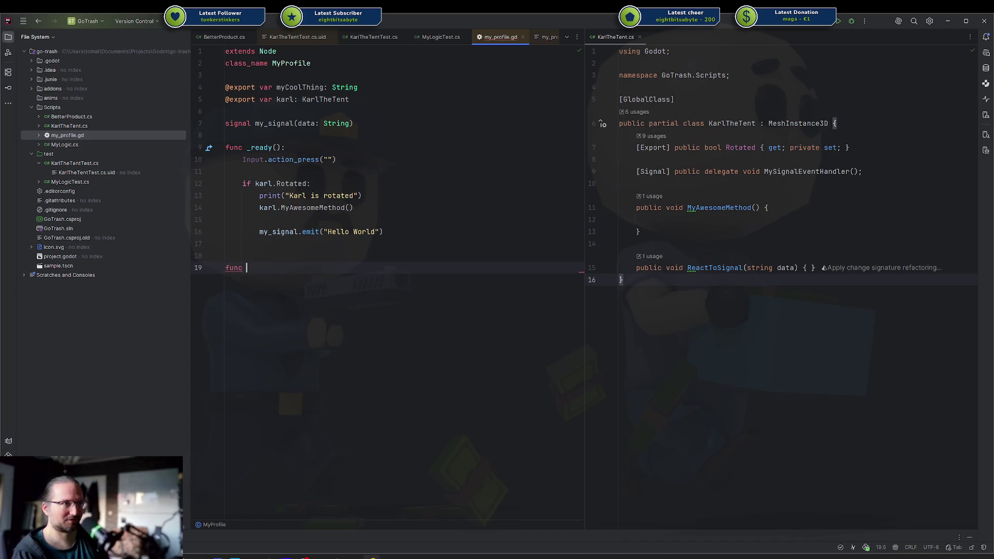
pyautogui.write('_signal')
pyautogui.hotkey('ctrl', 'BackSpace')
pyautogui.hotkey('ctrl', 'BackSpace')
pyautogui.hotkey('ctrl', 'BackSpace')
pyautogui.write('func use_my')
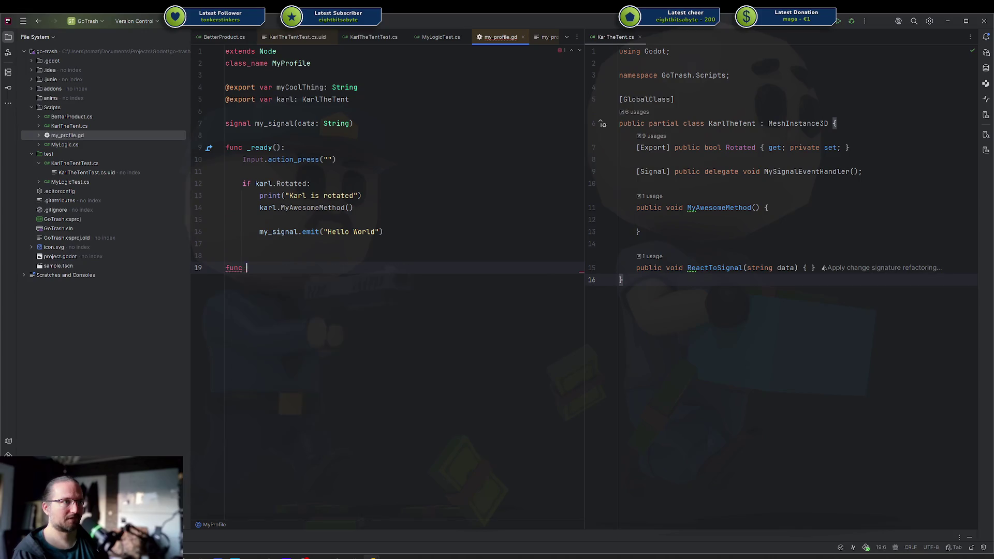
pyautogui.write('_signal(str')
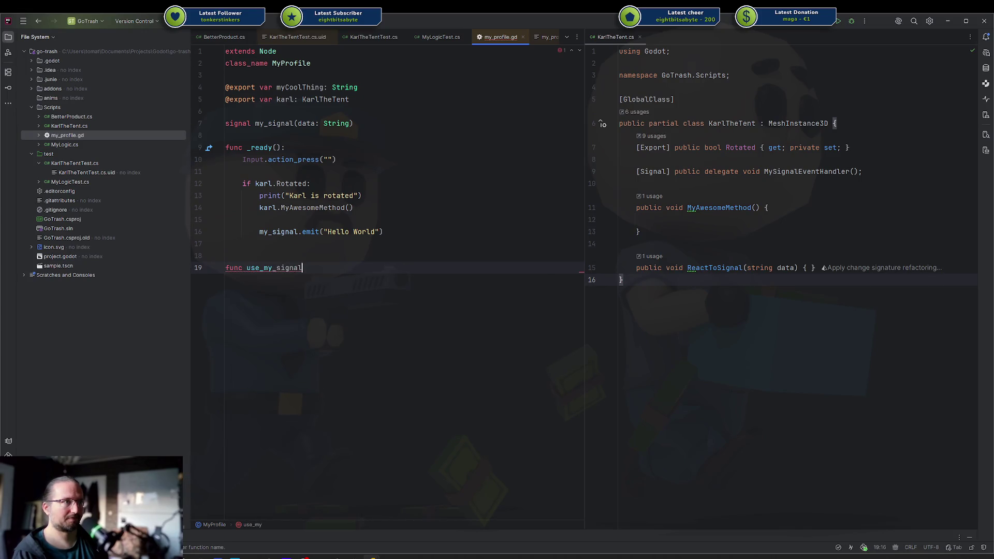
pyautogui.press('BackSpace')
pyautogui.press('BackSpace')
pyautogui.press('BackSpace')
pyautogui.write('signal')
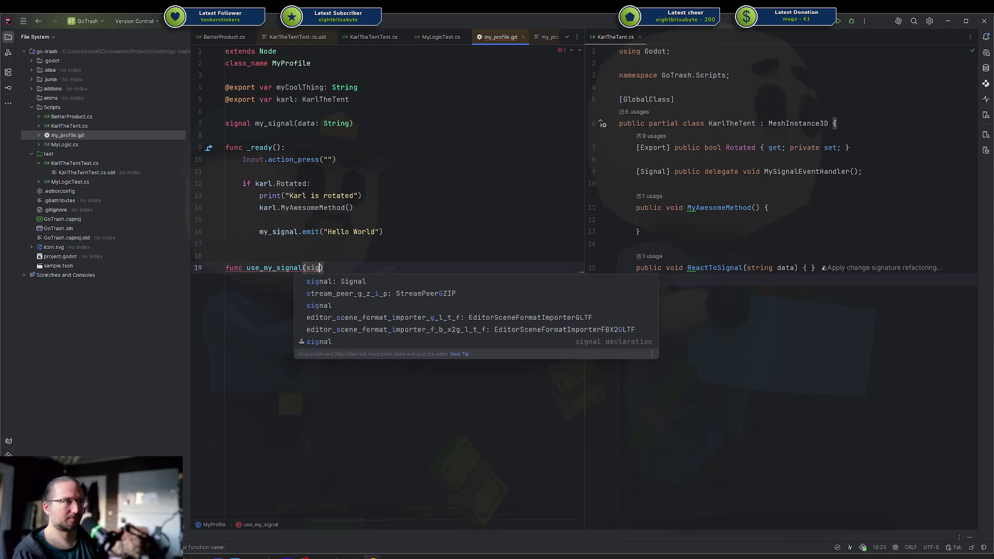
pyautogui.write('Thing: String)')
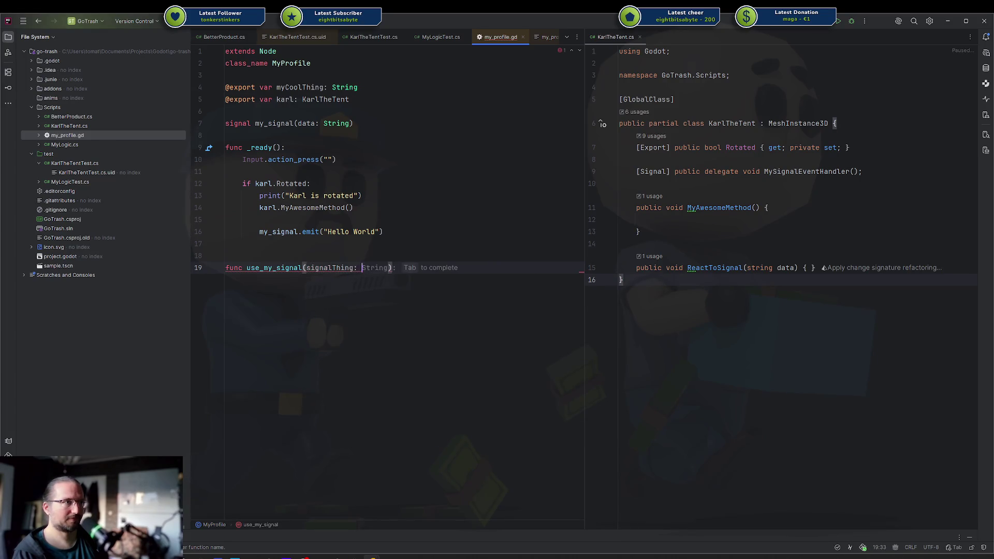
pyautogui.write(':')
pyautogui.press('Return')
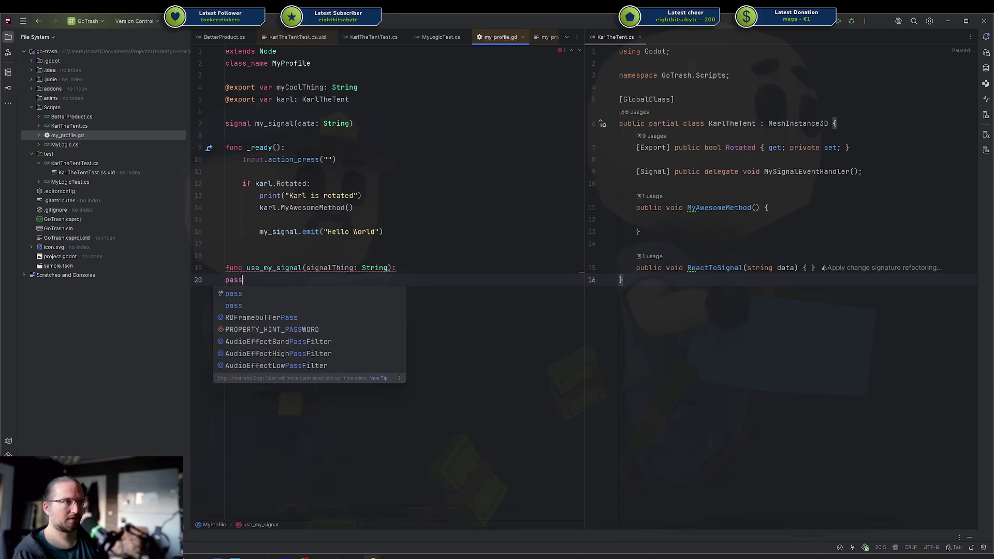
pyautogui.hotkey('alt', 'Tab')
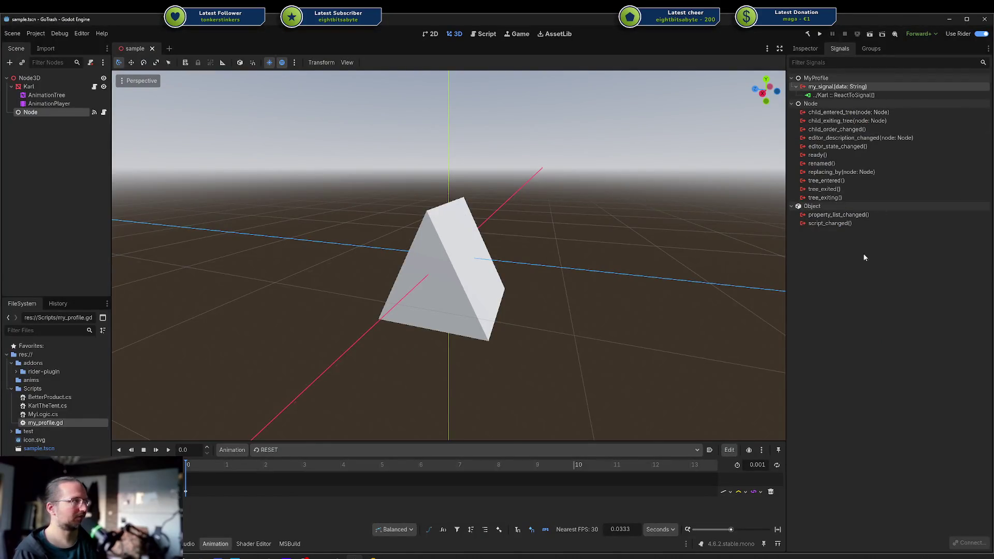
# Step: Connect my_signal to the Node's own use_my_signal function and save the scene
pyautogui.doubleClick(849, 87)
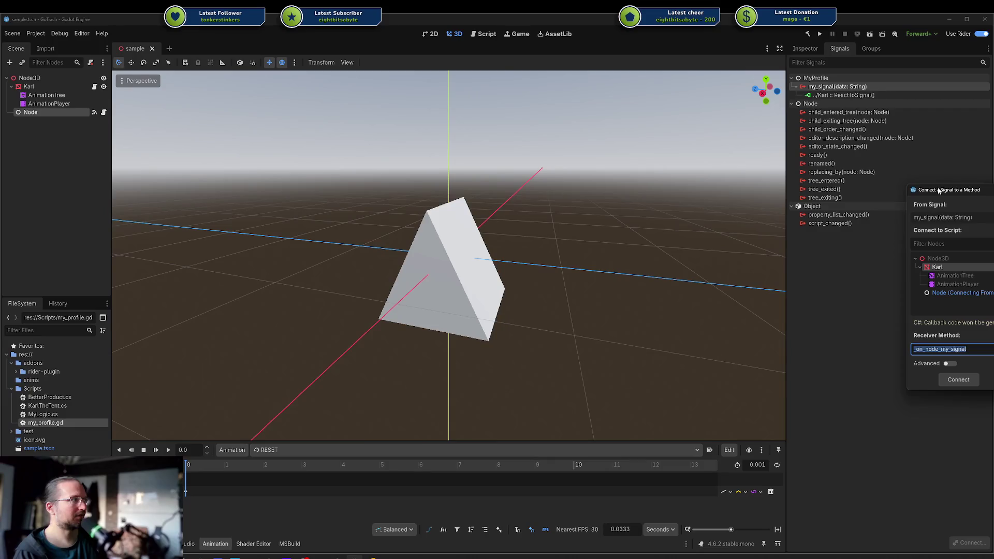
pyautogui.click(575, 298)
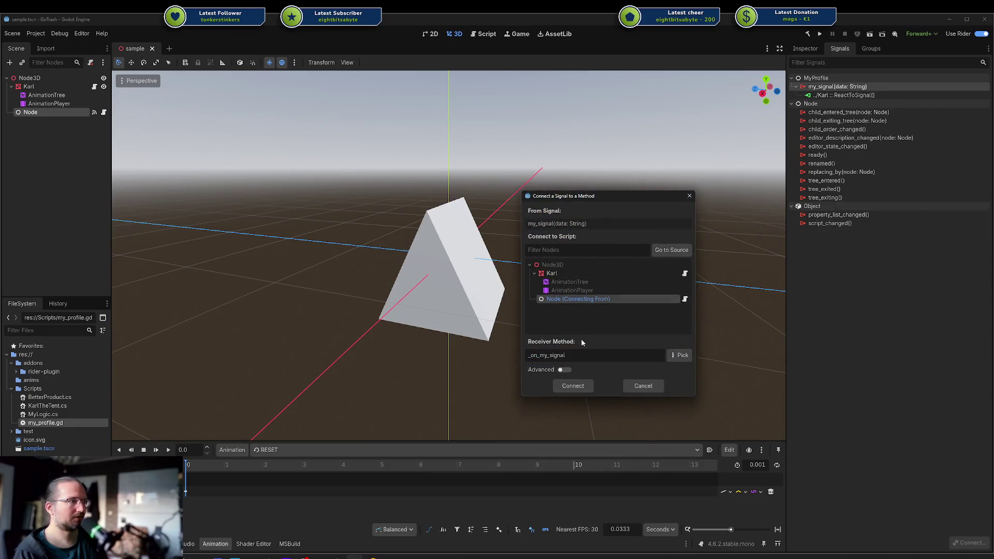
pyautogui.click(679, 356)
pyautogui.doubleClick(953, 203)
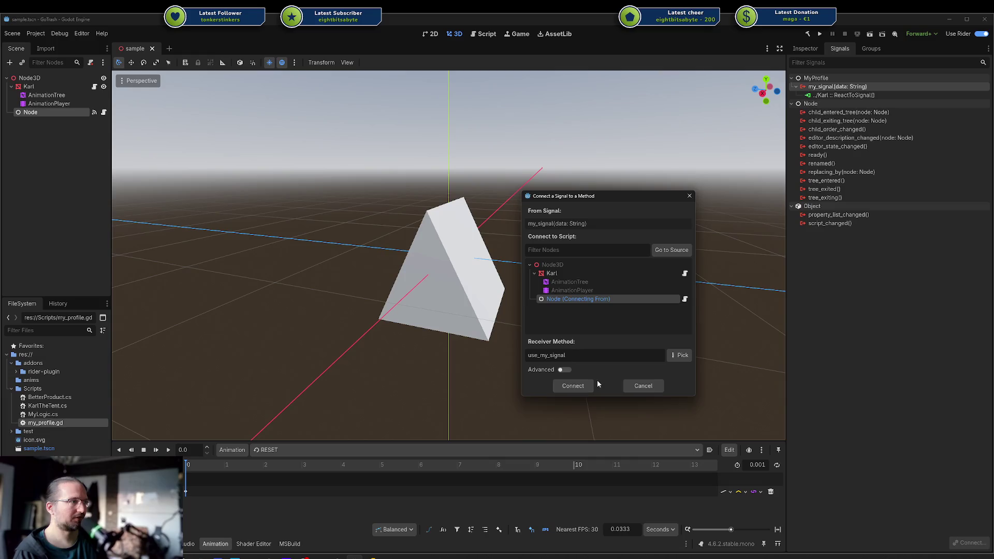
pyautogui.click(575, 386)
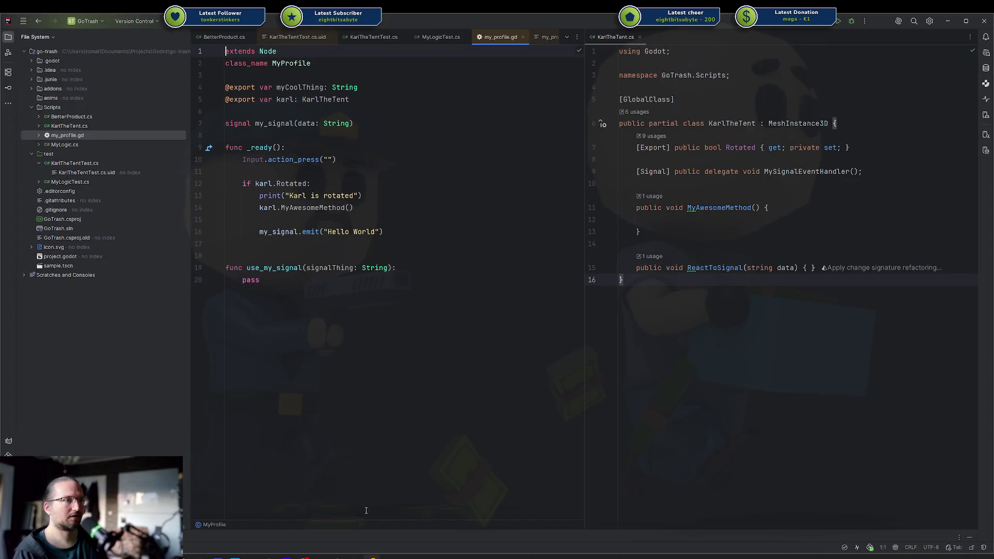
pyautogui.click(351, 555)
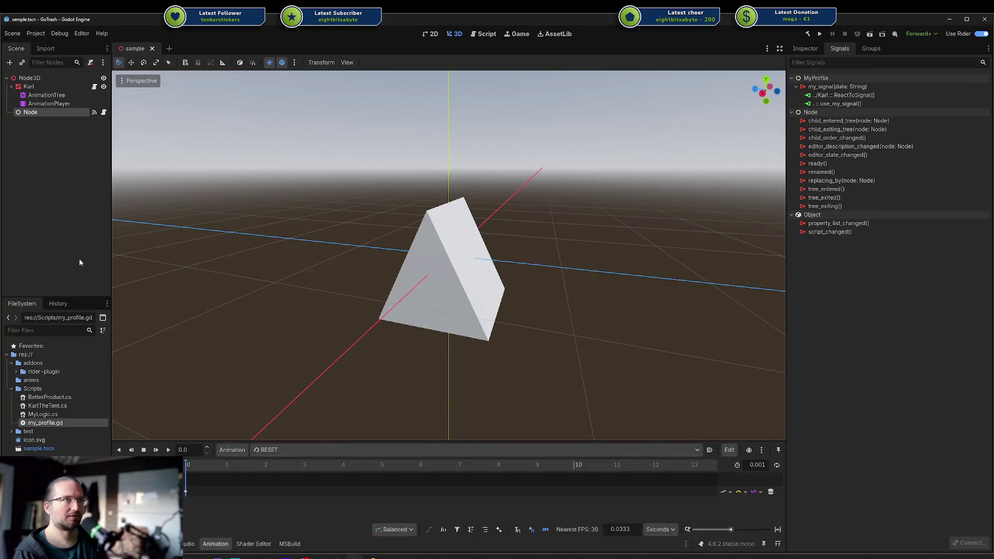
pyautogui.hotkey('ctrl', 's')
# Step: Check use_my_signal in Rider, then open it from its Godot signal connection
pyautogui.hotkey('alt', 'Tab')
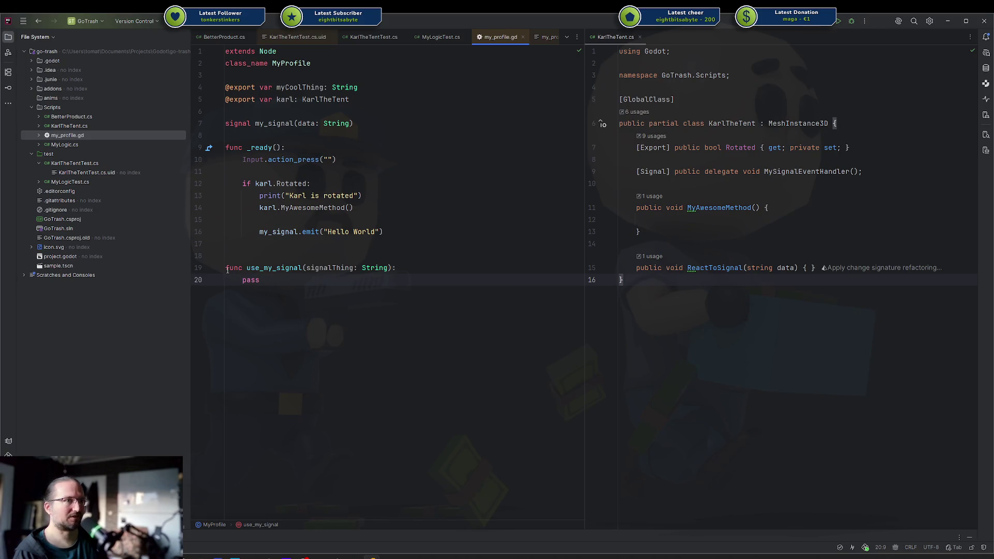
pyautogui.click(240, 268)
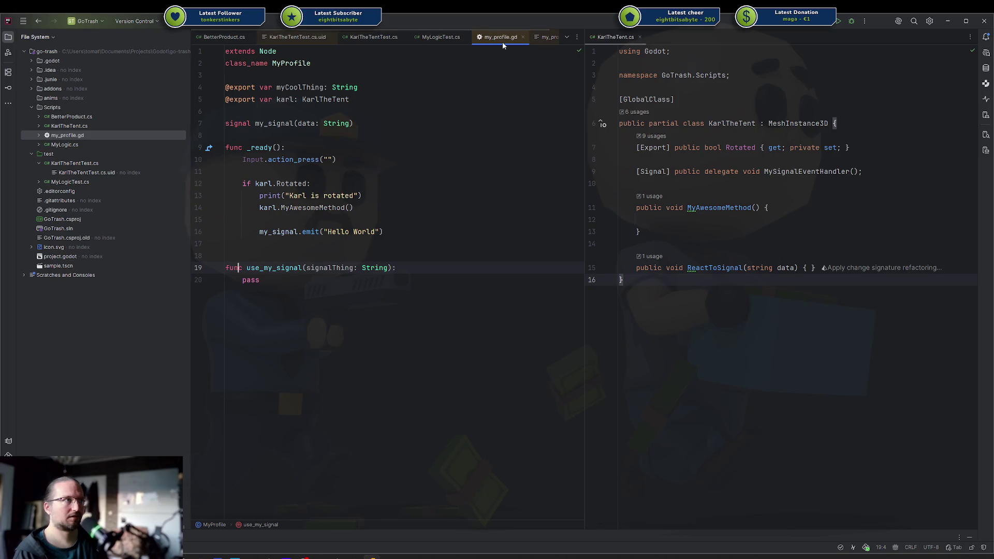
pyautogui.click(441, 37)
pyautogui.doubleClick(68, 135)
pyautogui.click(312, 288)
pyautogui.hotkey('alt', 'Tab')
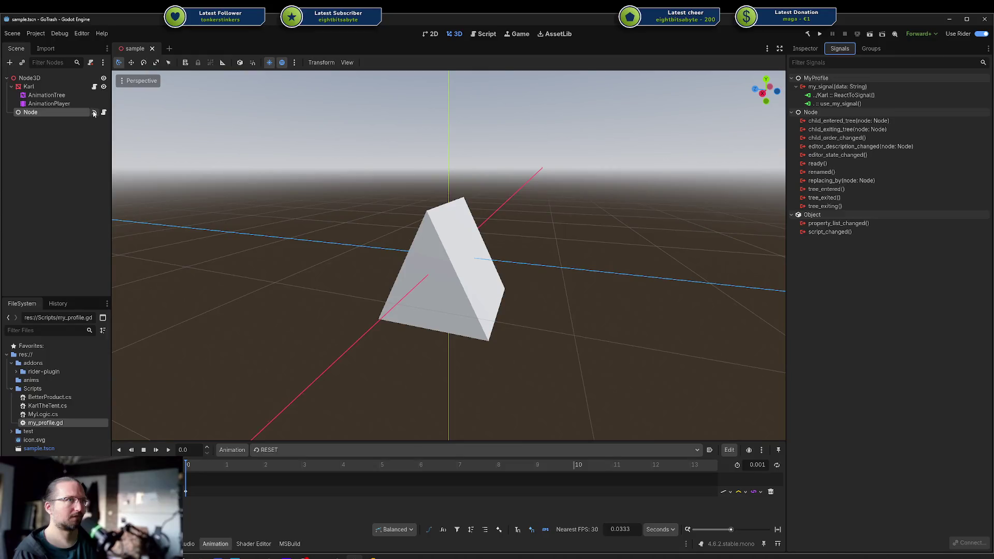
pyautogui.doubleClick(866, 103)
pyautogui.click(309, 279)
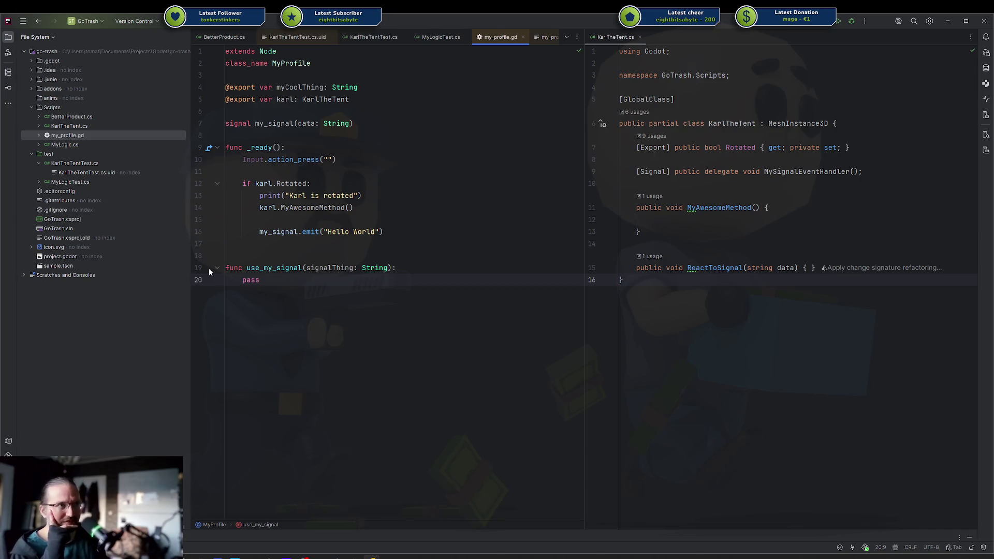
# Step: Delete the Input.action_press("") line and its leftover blank line from _ready
pyautogui.tripleClick(285, 158)
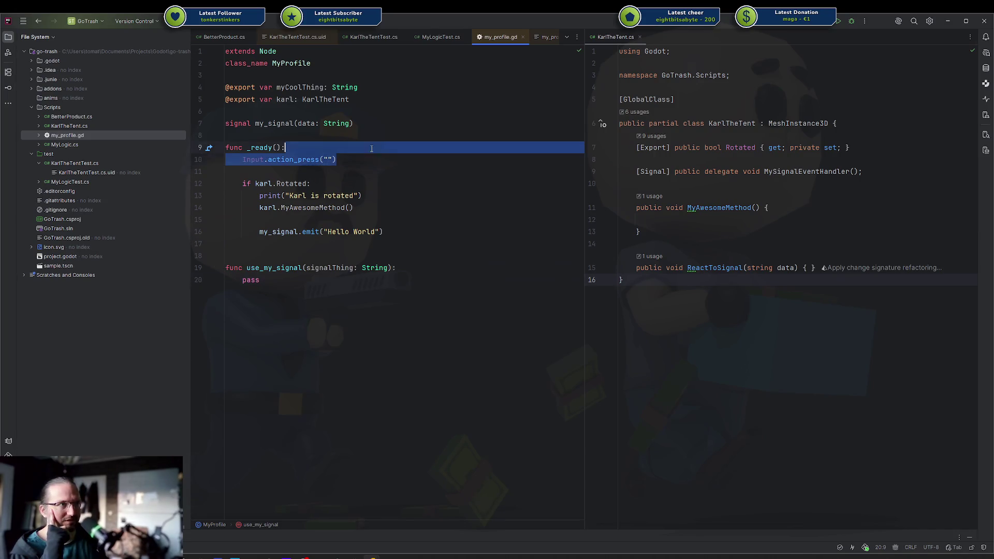
pyautogui.press('Delete')
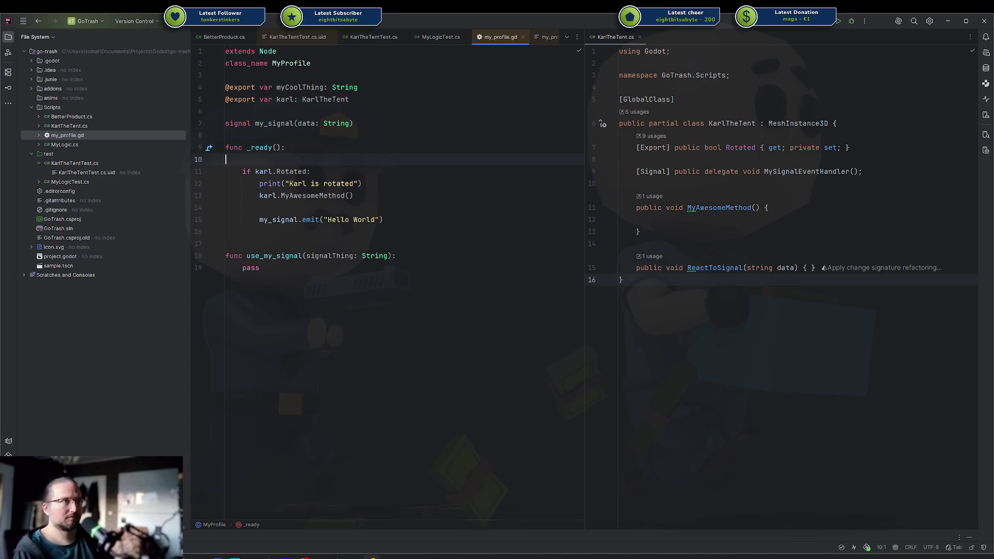
pyautogui.press('BackSpace')
pyautogui.click(322, 249)
pyautogui.click(325, 256)
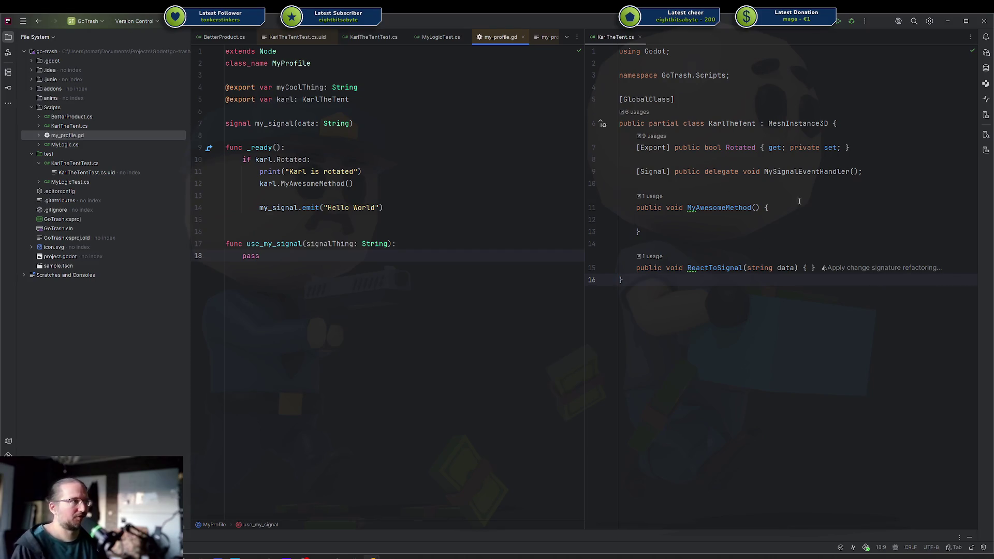
# Step: Compare my_signal's data parameter with the ReactToSignal(string data) declaration in KarlTheTent.cs
pyautogui.click(749, 286)
pyautogui.click(328, 243)
pyautogui.click(315, 124)
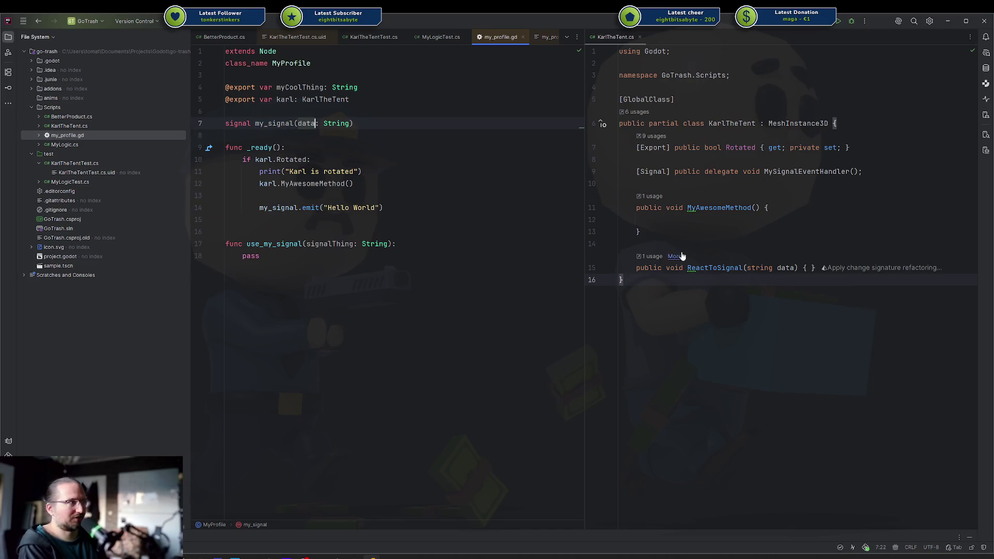
pyautogui.hotkey('ctrl', 'Tab')
pyautogui.hotkey('ctrl', 'Tab')
pyautogui.press('End')
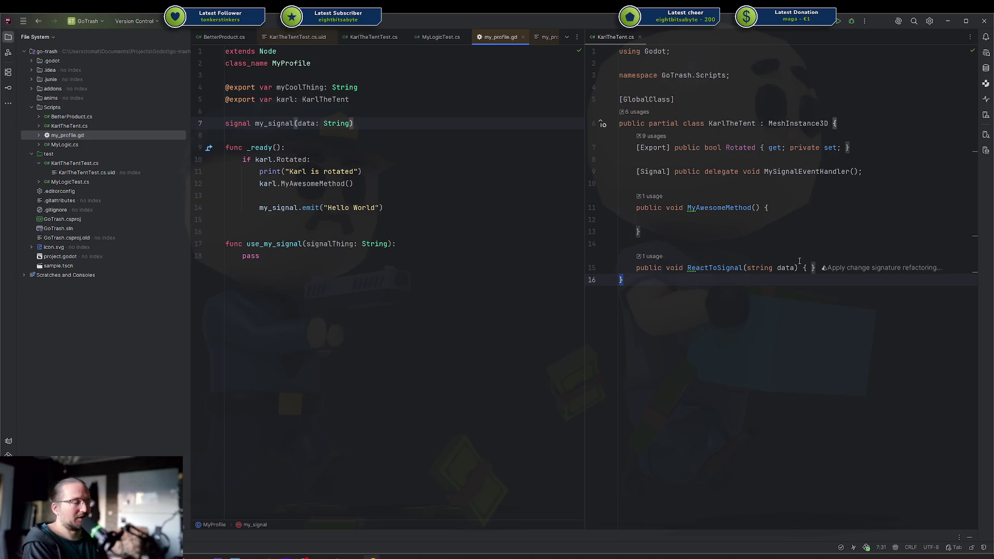
pyautogui.moveTo(816, 268); pyautogui.dragTo(666, 268)
pyautogui.moveTo(286, 90)
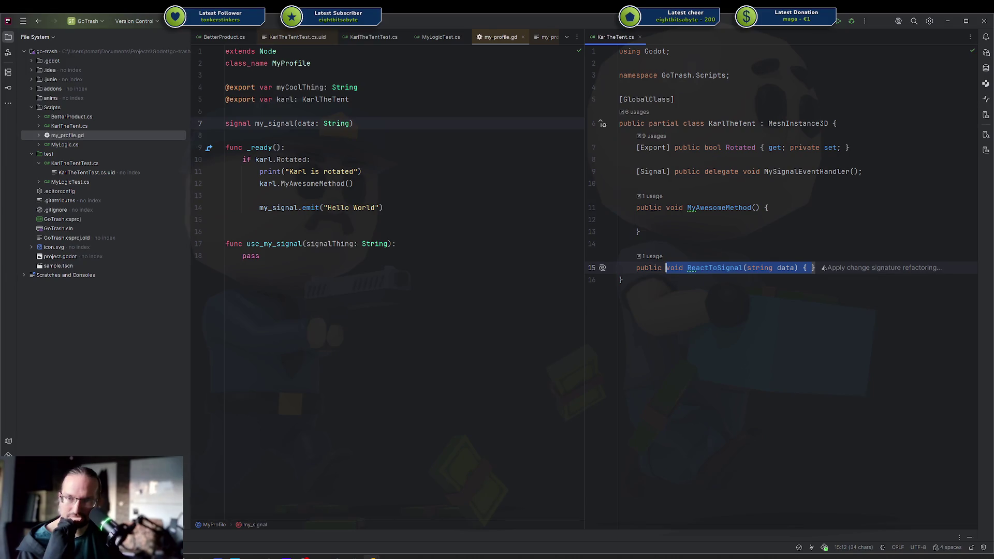
pyautogui.click(378, 558)
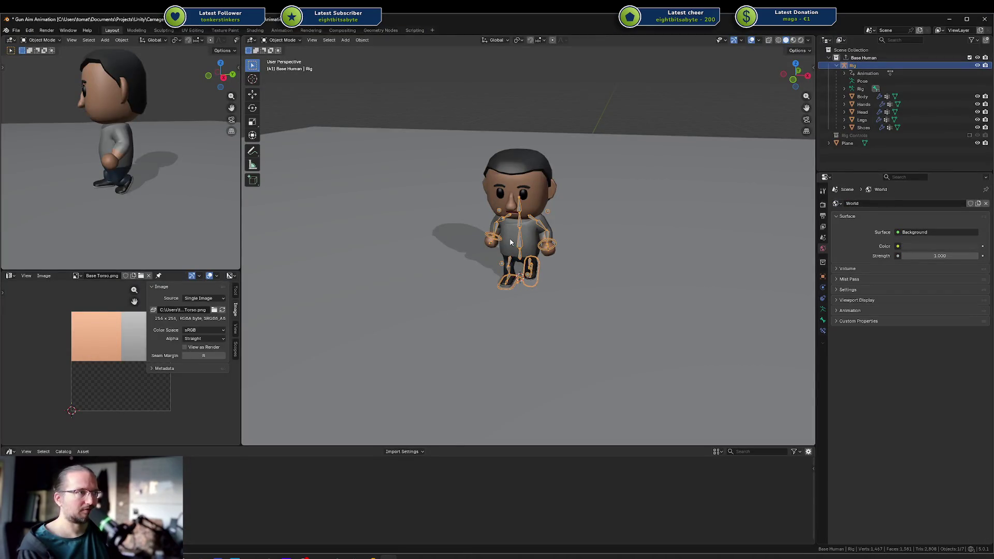
# Step: Put the Body mesh in Edit Mode with a single torso vertex selected
pyautogui.click(510, 242)
pyautogui.press('Tab')
pyautogui.click(524, 237)
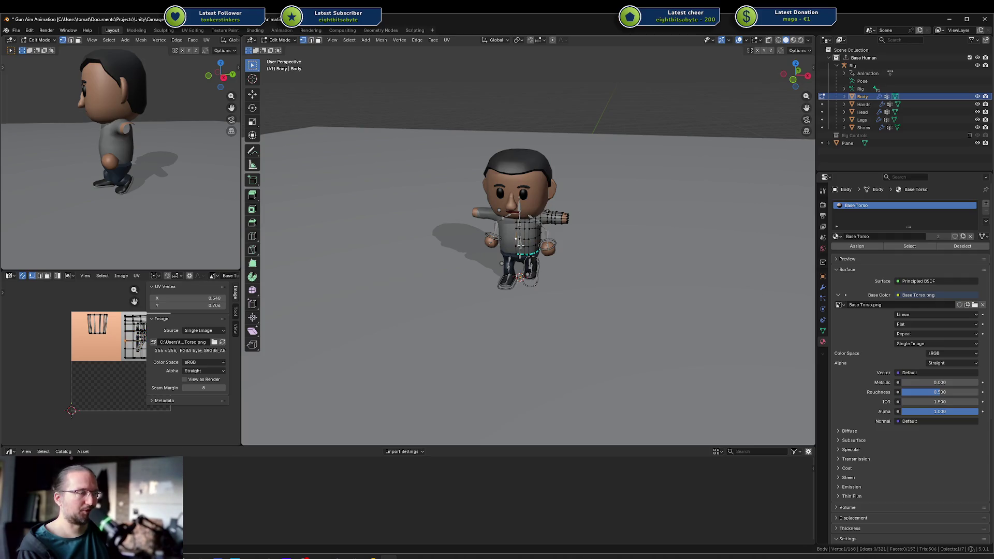
pyautogui.scroll(6, 431, 231)
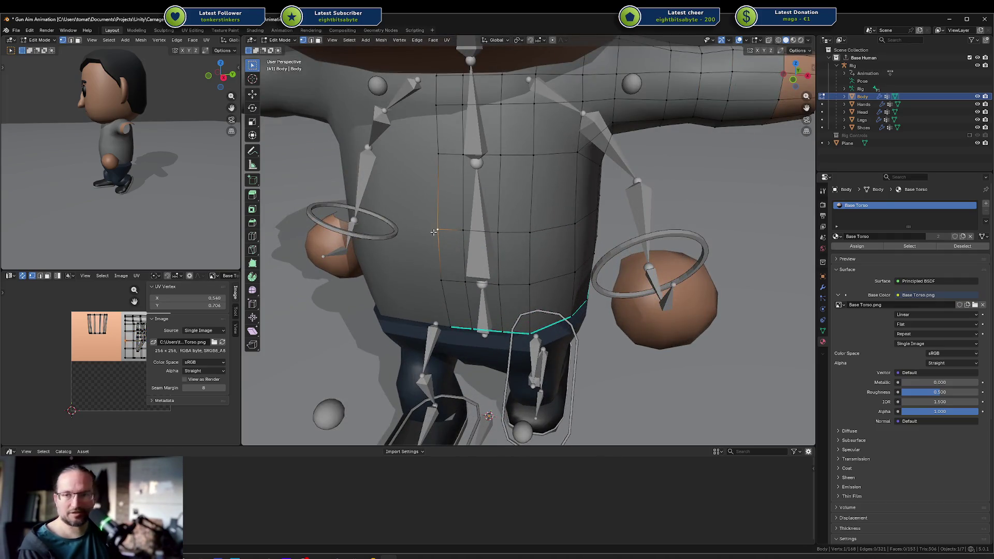
pyautogui.rightClick(439, 231)
pyautogui.press('Escape')
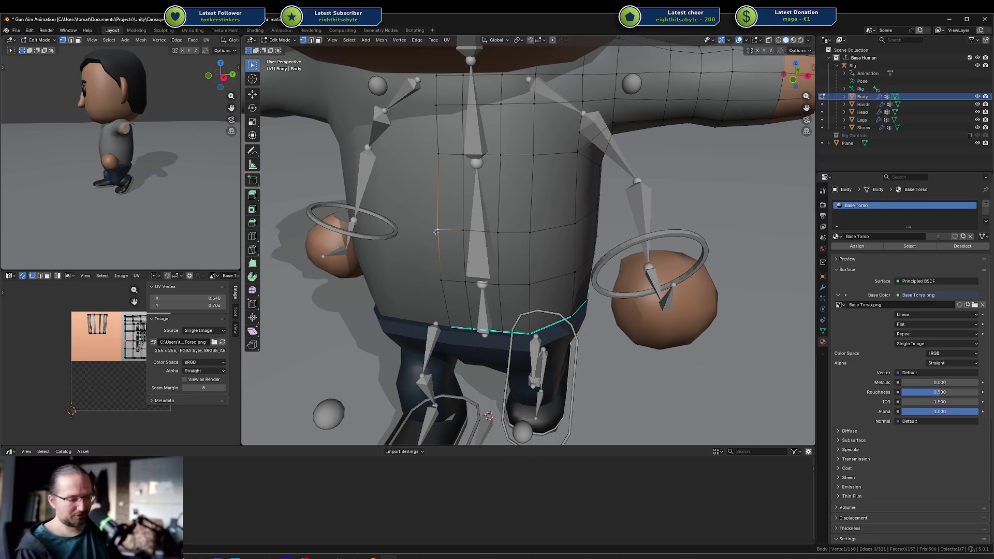
# Step: Inspect the Shift+S snap pie menu, then return the Body to Object Mode
pyautogui.hotkey('shift', 's')
pyautogui.press('Escape')
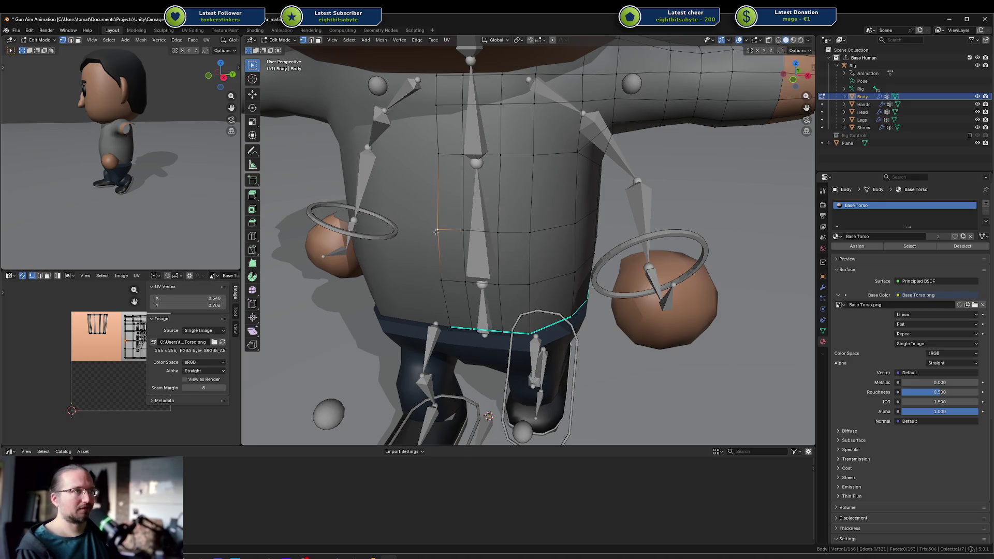
pyautogui.hotkey('shift', 's')
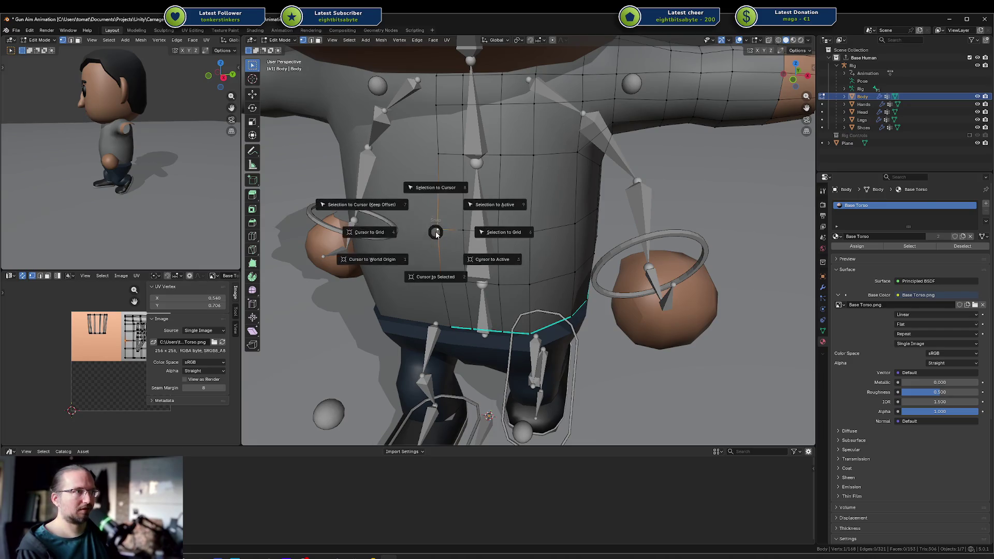
pyautogui.press('Escape')
pyautogui.hotkey('shift', 's')
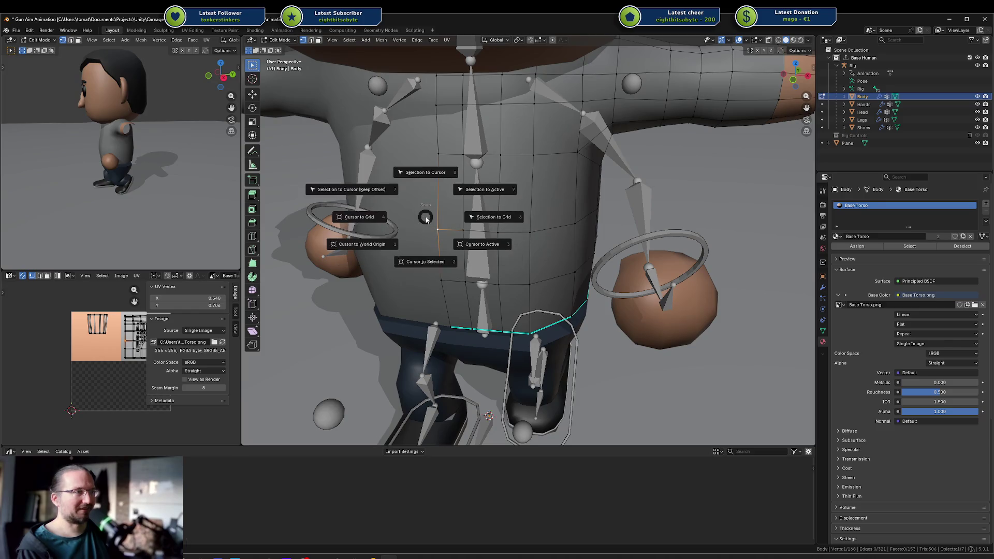
pyautogui.press('Escape')
pyautogui.hotkey('shift', 's')
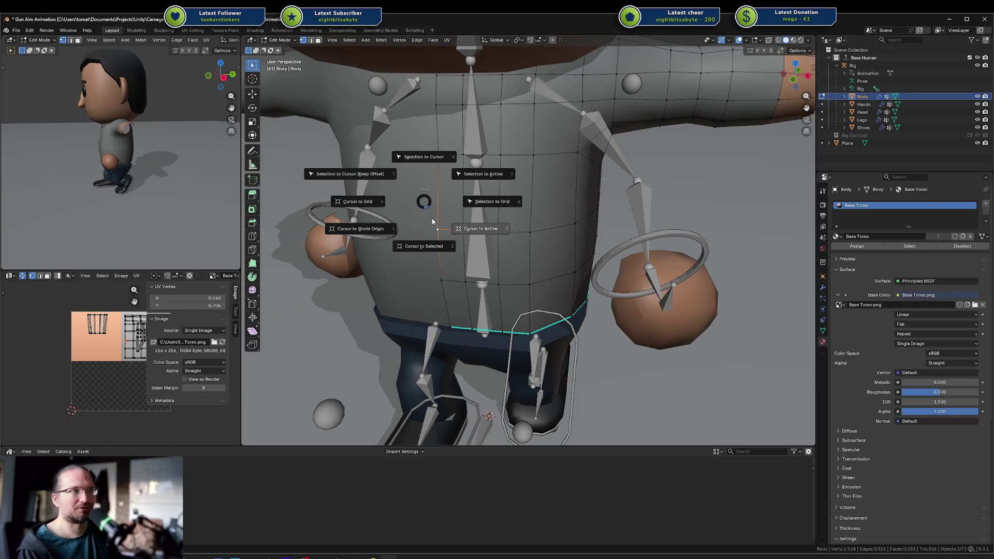
pyautogui.press('Escape')
pyautogui.press('Tab')
pyautogui.rightClick(439, 232)
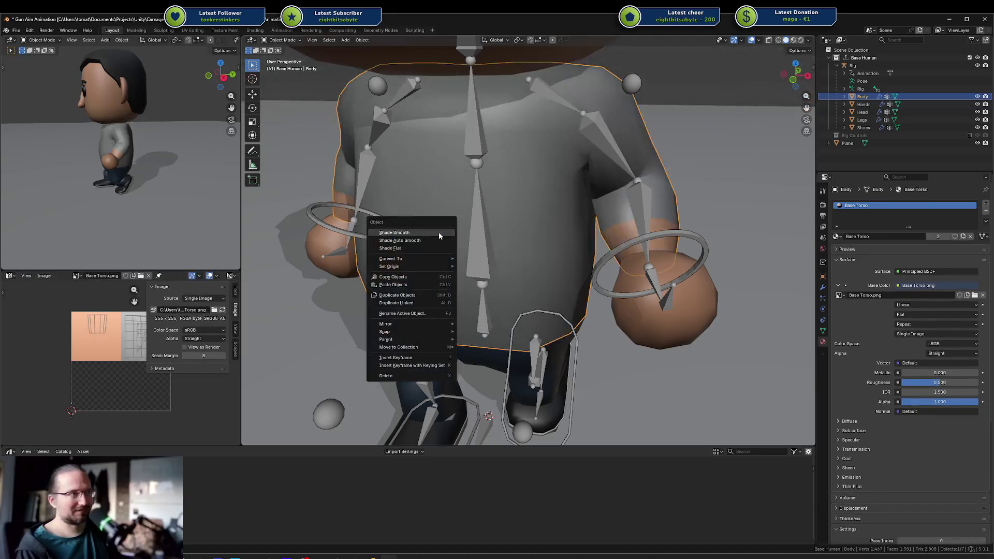
# Step: Set the Body's origin with Origin to Center of Mass (Surface)
pyautogui.moveTo(413, 270)
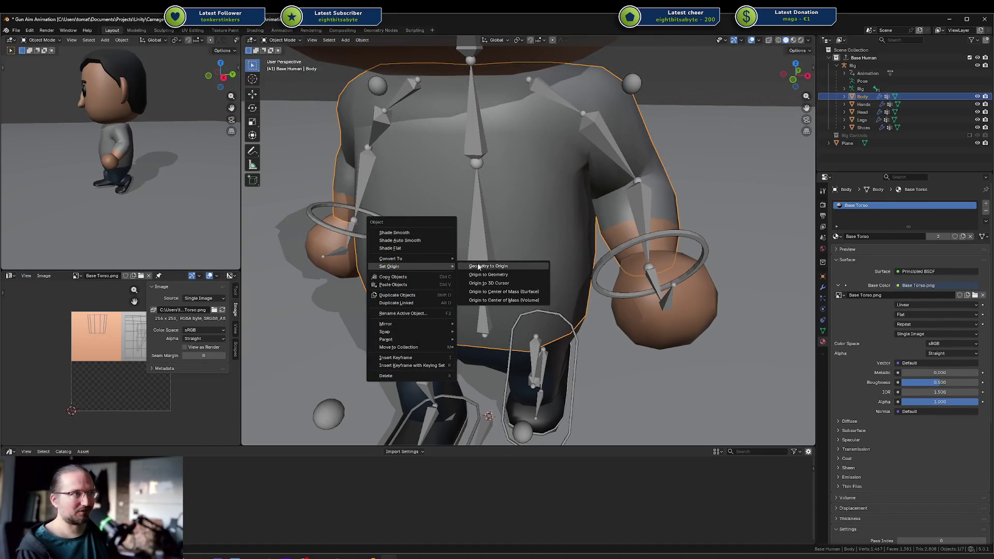
pyautogui.click(513, 292)
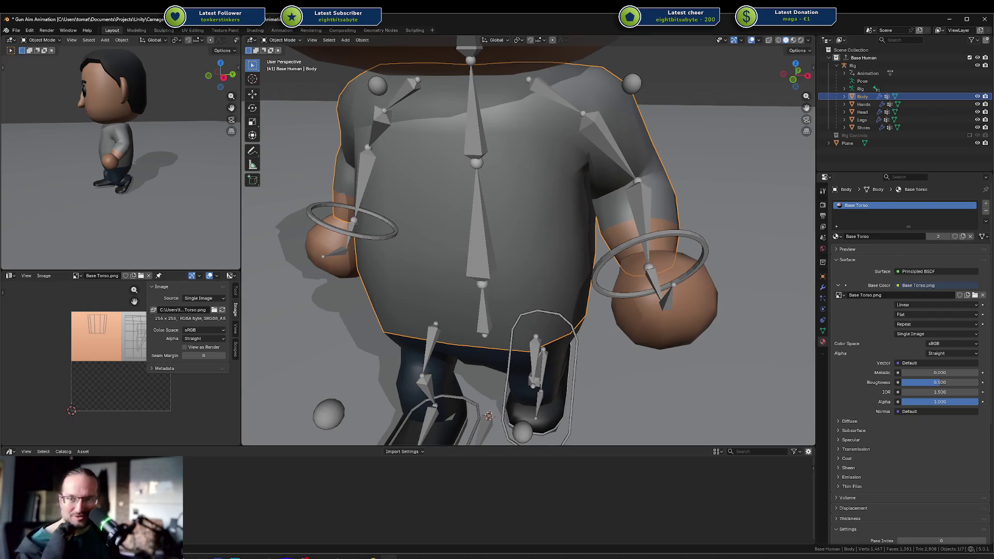
pyautogui.moveTo(486, 229)
pyautogui.mouseDown()
pyautogui.moveTo(471, 248)
pyautogui.moveTo(504, 201)
pyautogui.moveTo(479, 216)
pyautogui.mouseUp()
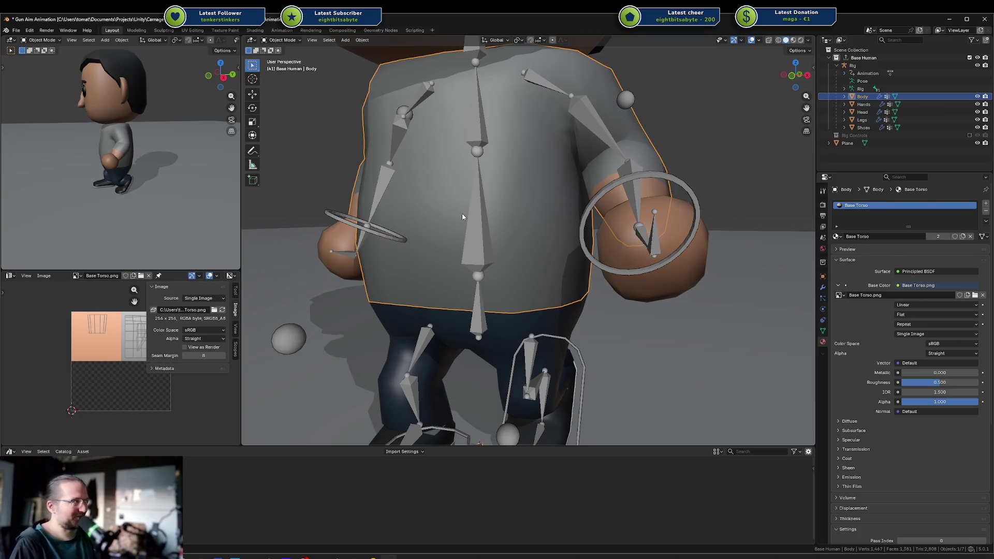
pyautogui.hotkey('alt', 'Tab')
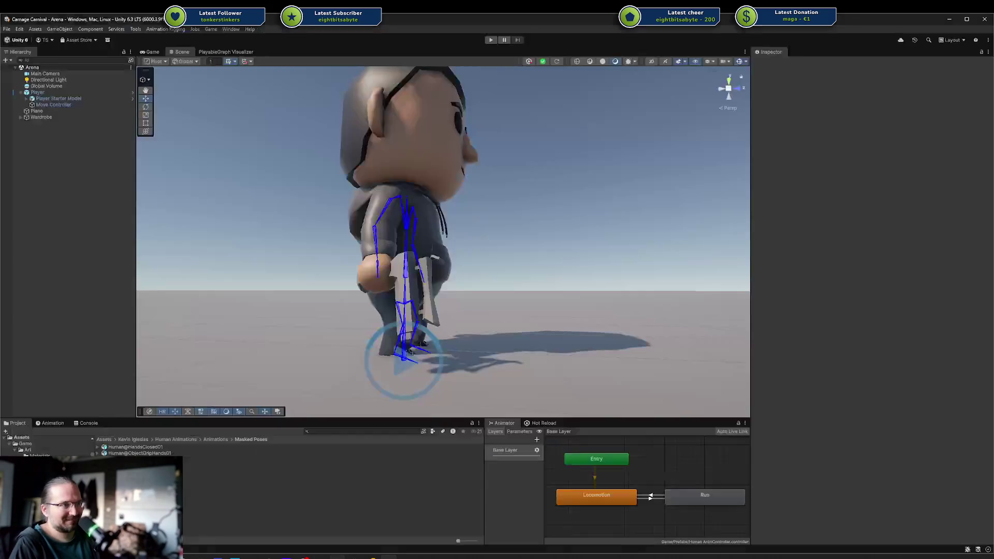
# Step: Show the PlayableGraph Visualizer graph and select its package in the Package Manager
pyautogui.click(230, 52)
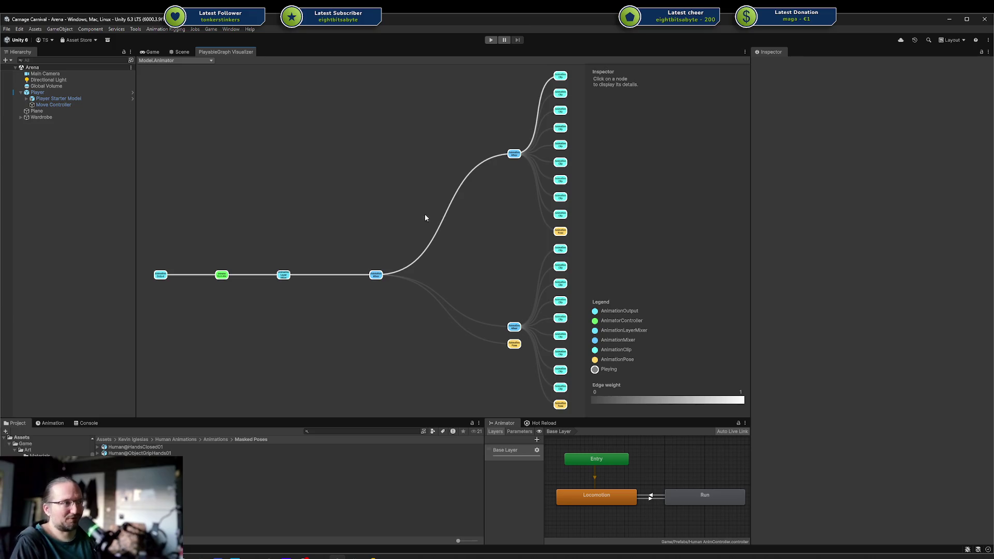
pyautogui.click(108, 39)
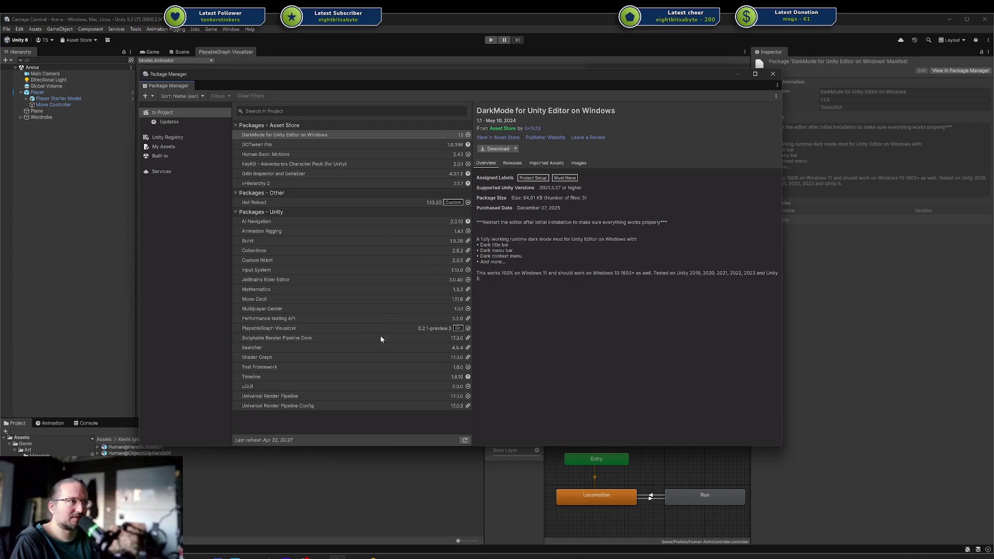
pyautogui.click(433, 329)
# Step: Review the 0.2.1-preview.3 version history and dependencies, then return to the Scene view
pyautogui.click(521, 188)
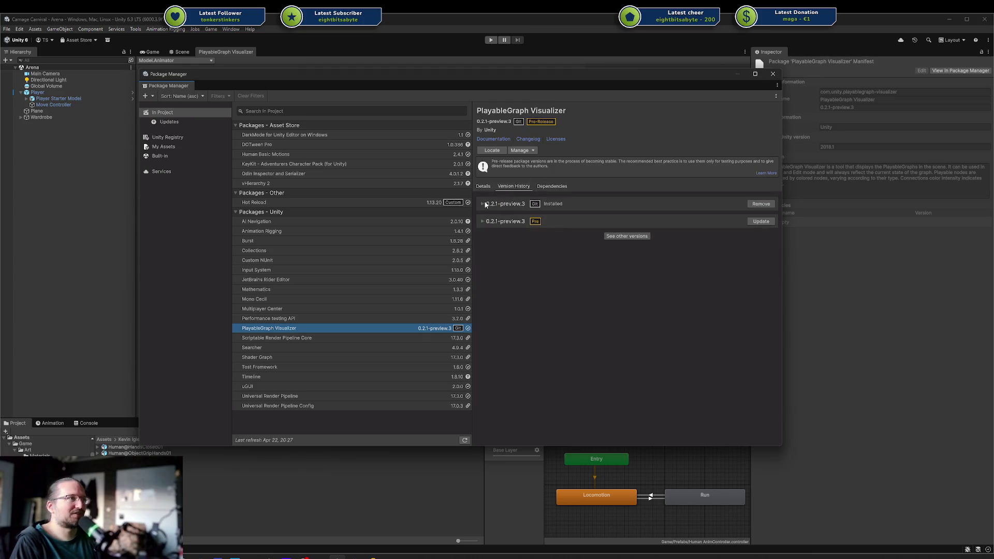
pyautogui.click(483, 204)
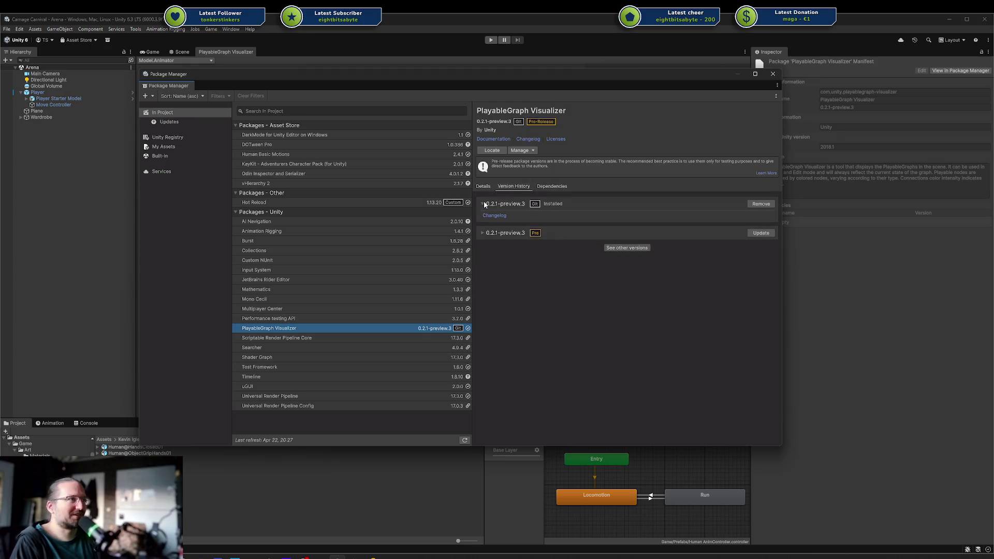
pyautogui.click(552, 186)
pyautogui.click(523, 187)
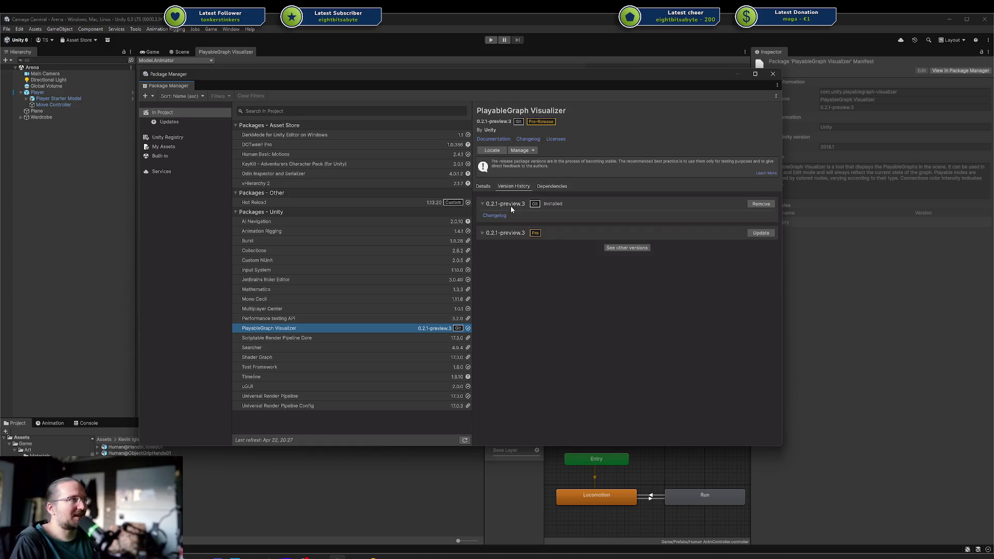
pyautogui.click(772, 76)
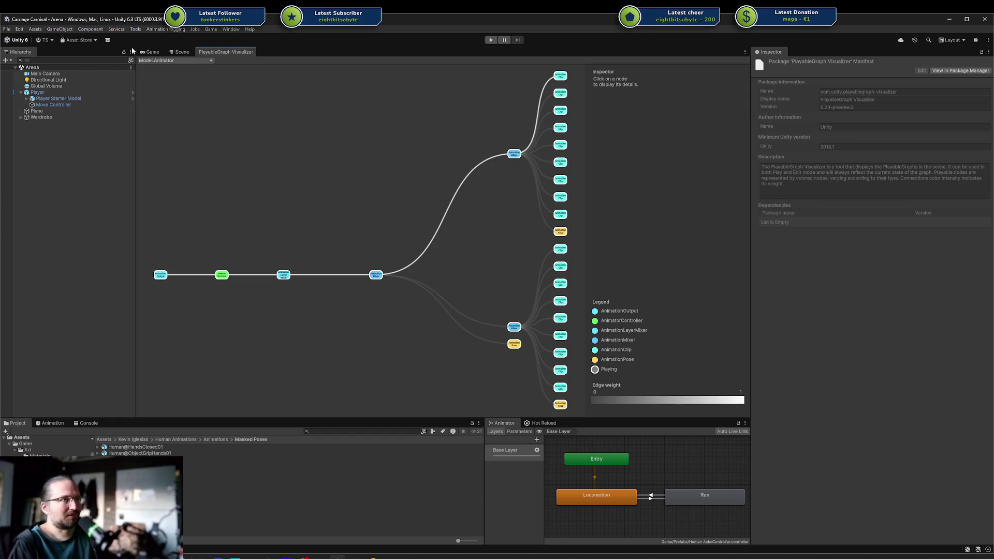
pyautogui.click(167, 52)
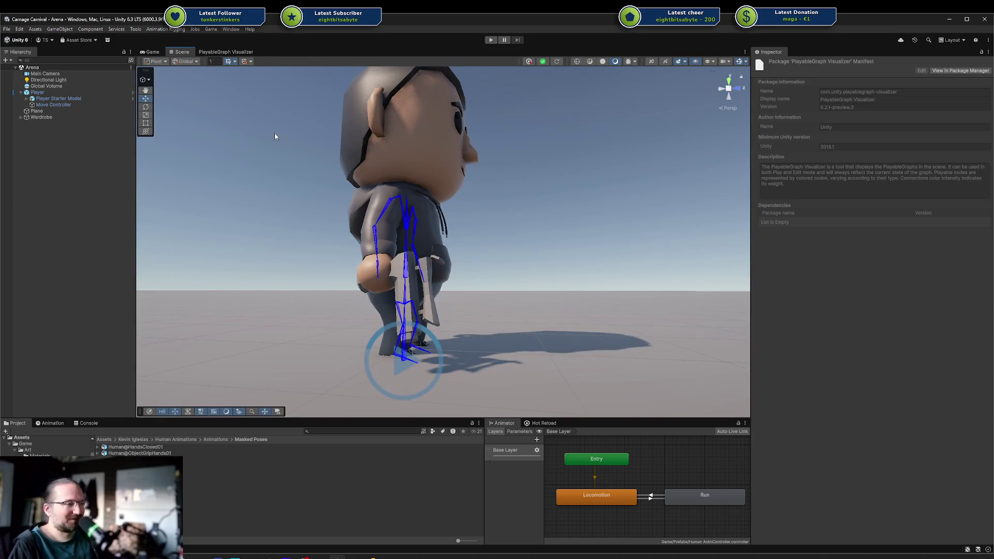
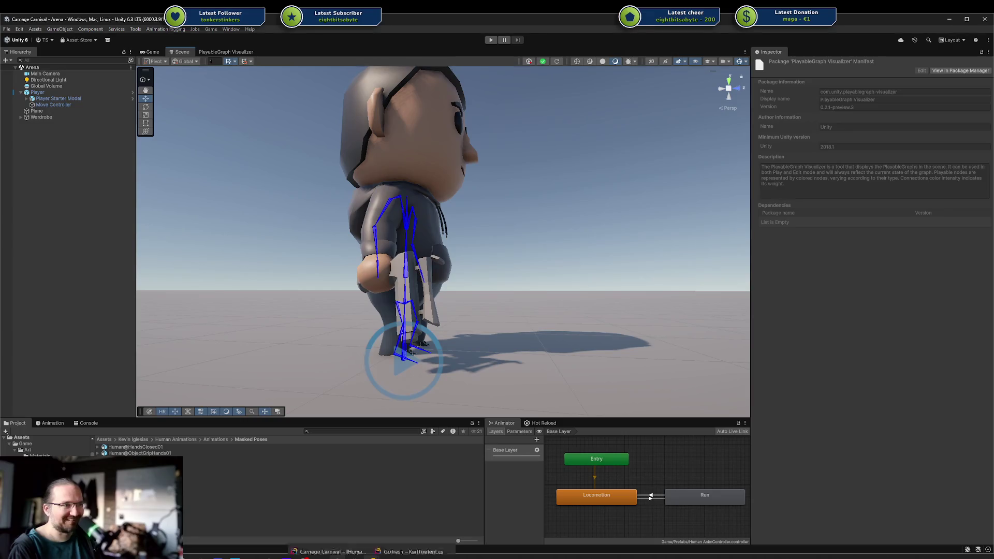
# Step: Switch from Unity to the Blender window showing the Base Human model
pyautogui.click(371, 558)
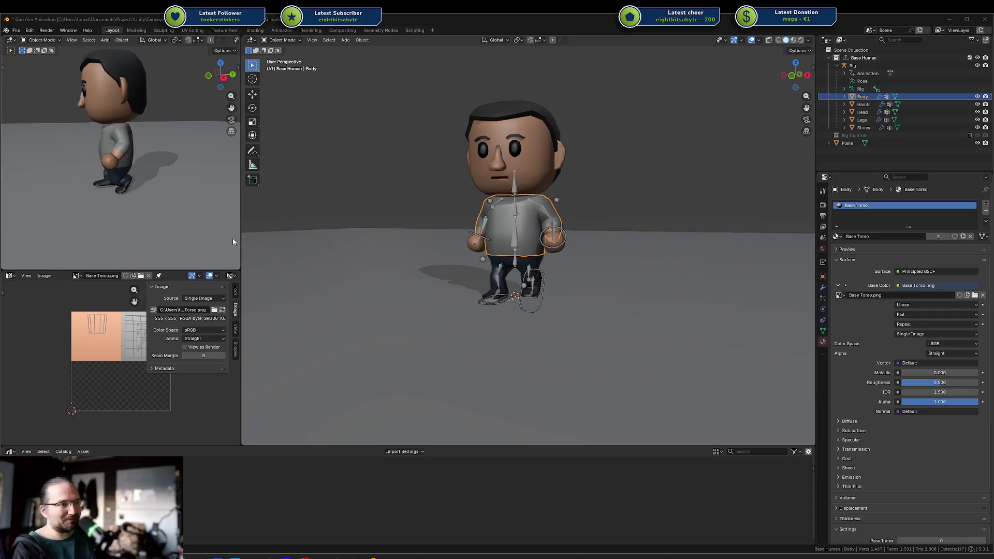
# Step: In Rider's my_profile.gd, make room for a new function below use_my_signal
pyautogui.moveTo(373, 557)
pyautogui.click(411, 512)
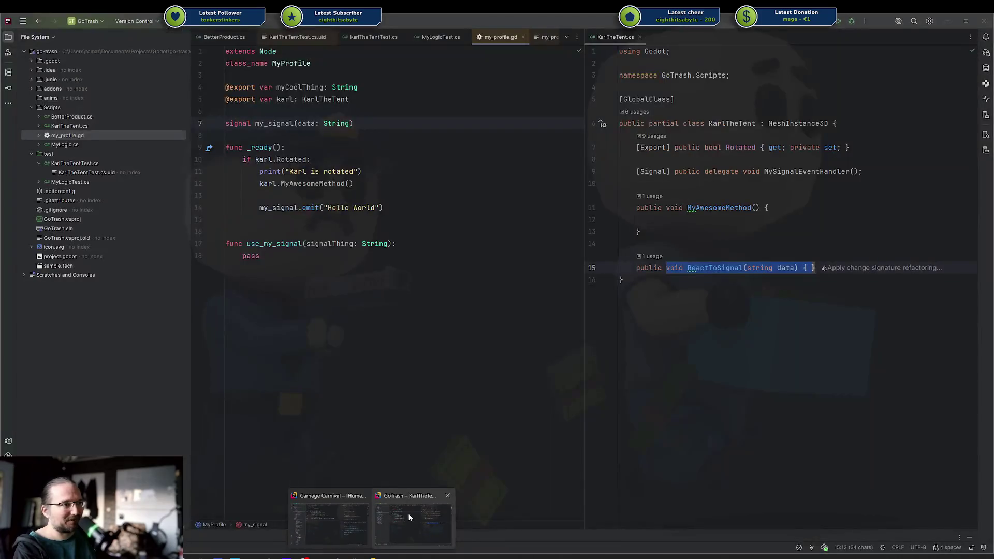
pyautogui.click(743, 221)
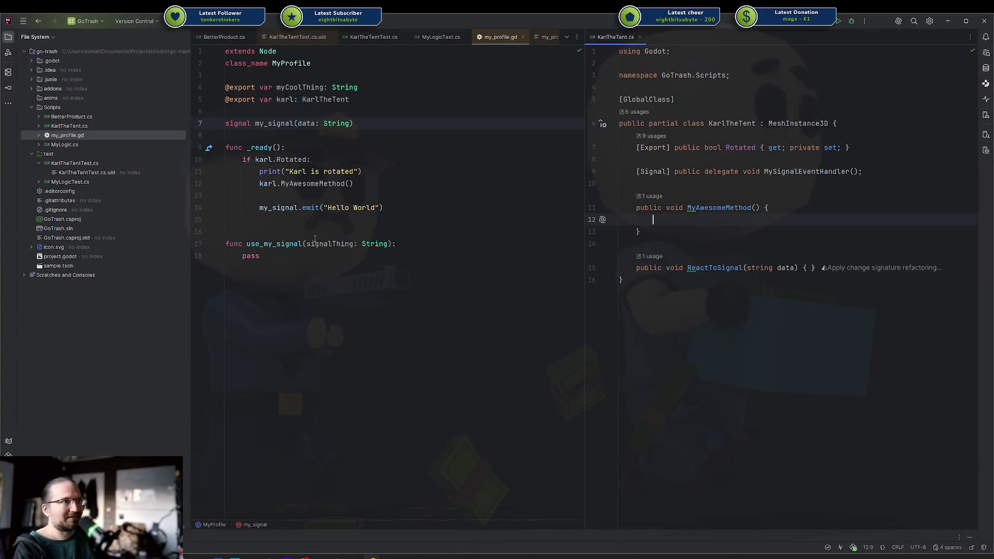
pyautogui.click(397, 244)
pyautogui.press('Return')
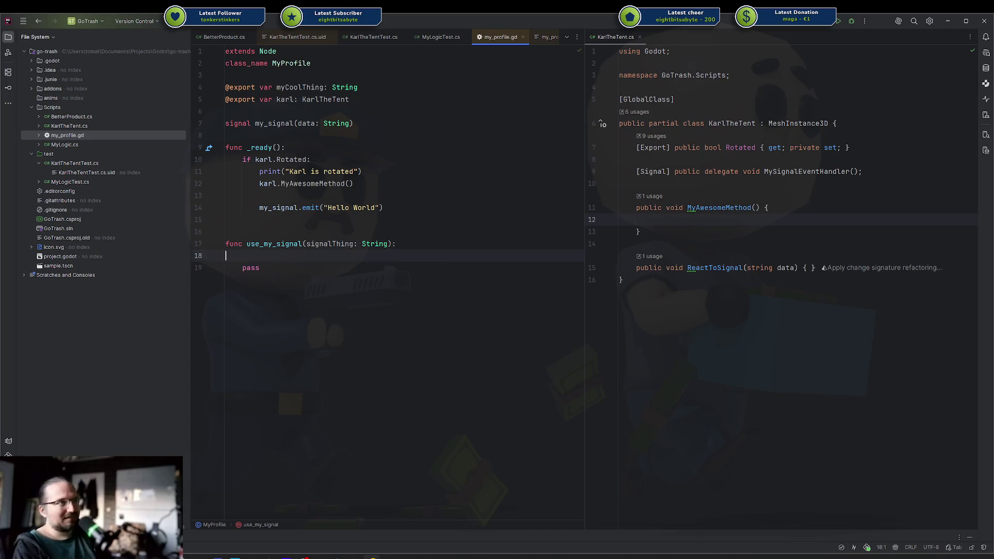
pyautogui.press('BackSpace')
pyautogui.press('Down')
pyautogui.press('End')
pyautogui.press('Return')
pyautogui.press('Return')
# Step: Write func do(my_target): with the body my_target.do_some_cool_thing()
pyautogui.write('f')
pyautogui.press('BackSpace')
pyautogui.press('BackSpace')
pyautogui.write('fucn')
pyautogui.press('BackSpace')
pyautogui.press('BackSpace')
pyautogui.write('nc do(')
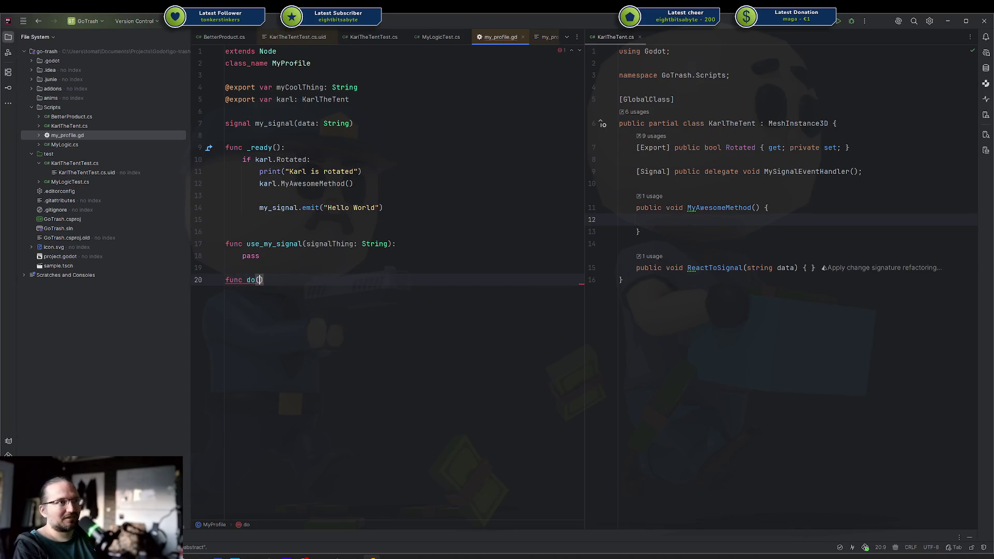
pyautogui.write('my_target):')
pyautogui.press('Return')
pyautogui.press('Tab')
pyautogui.write('m')
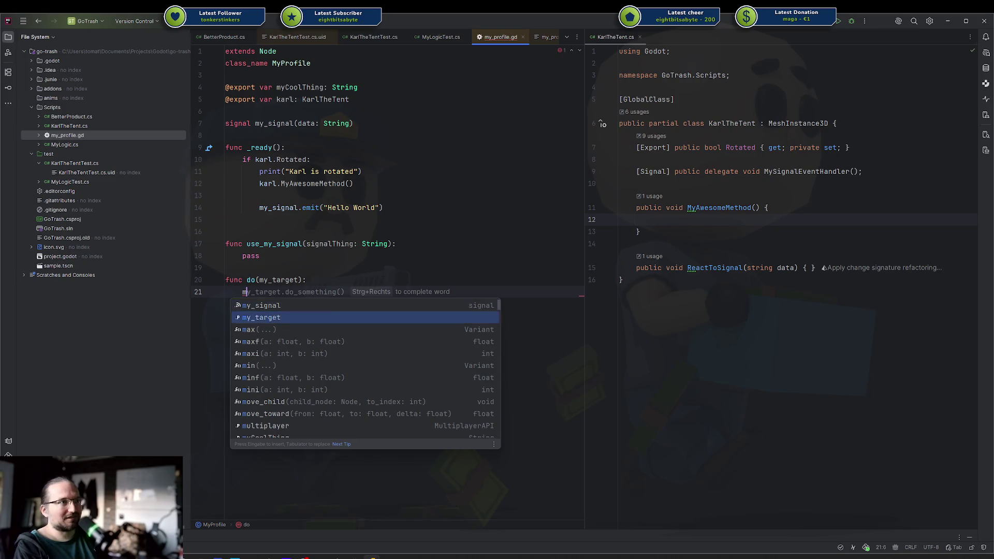
pyautogui.write('y_target.do_some_cool_thing()')
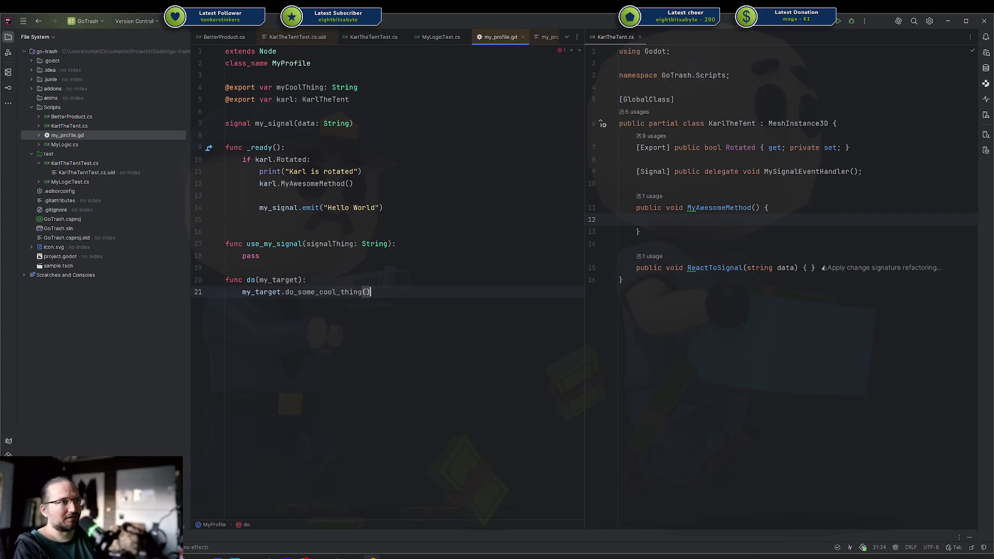
# Step: Select and review the lines of the new do function and its do_some_cool_thing call
pyautogui.hotkey('ctrl', 'shift', 'Left')
pyautogui.hotkey('ctrl', 'shift', 'Left')
pyautogui.hotkey('ctrl', 'shift', 'Left')
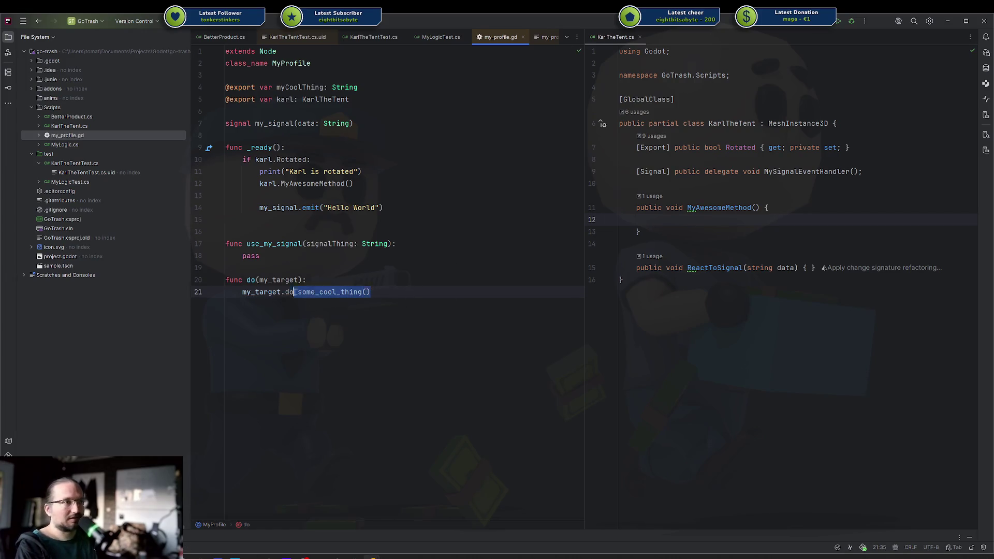
pyautogui.hotkey('shift', 'Up')
pyautogui.hotkey('shift', 'Home')
pyautogui.click(345, 293)
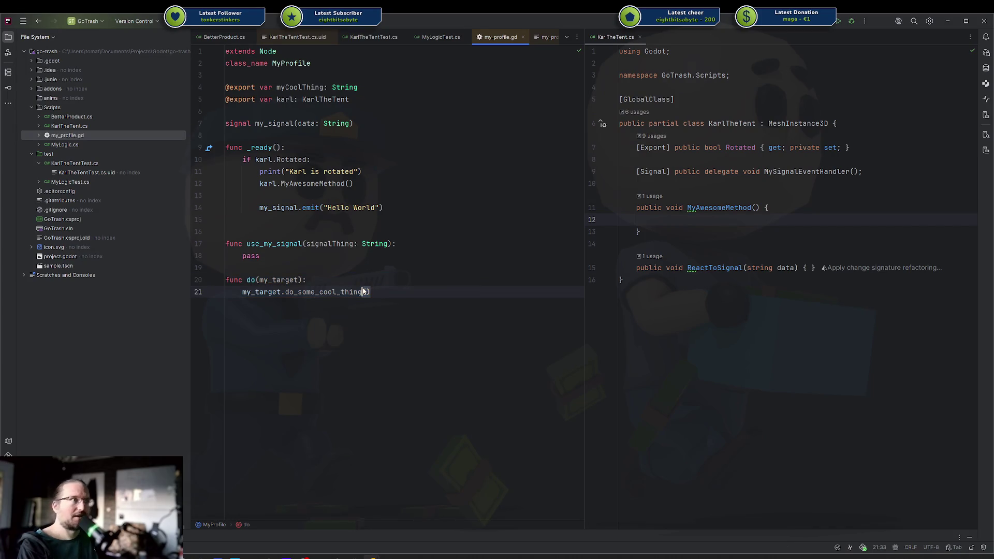
pyautogui.doubleClick(341, 293)
pyautogui.click(288, 292)
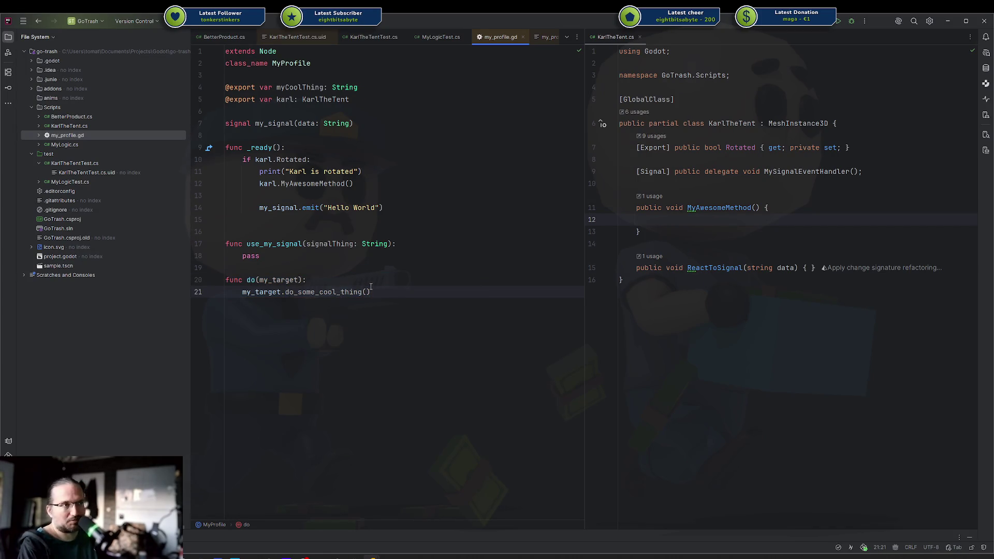
pyautogui.press('End')
pyautogui.hotkey('shift', 'Up')
pyautogui.hotkey('shift', 'Up')
pyautogui.hotkey('shift', 'Down')
# Step: Type the parameter as Node, making the header do(my_target: Node)
pyautogui.hotkey('ctrl', 'shift', 'w')
pyautogui.hotkey('ctrl', 'w')
pyautogui.hotkey('ctrl', 'shift', 'w')
pyautogui.press('Right')
pyautogui.write(': Nod')
pyautogui.press('Return')
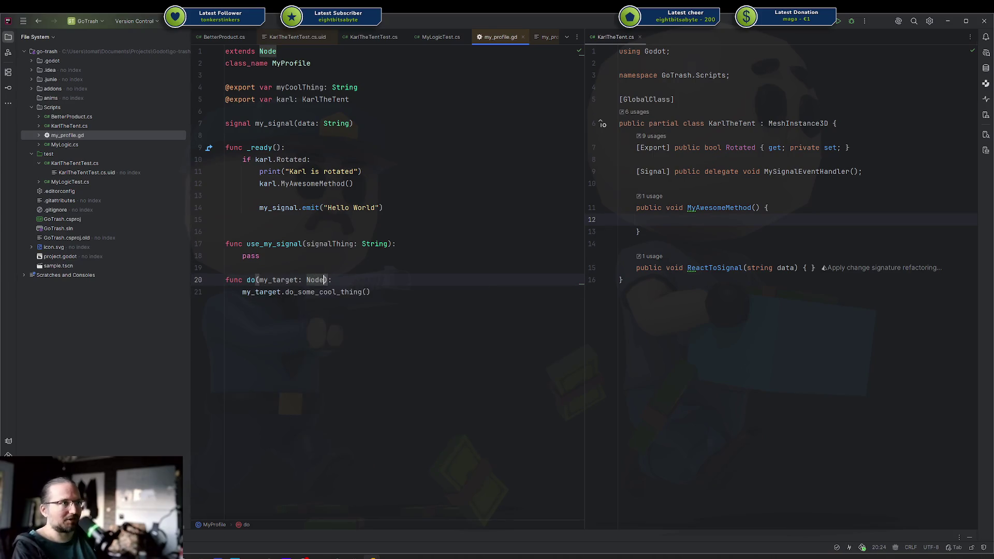
pyautogui.doubleClick(315, 280)
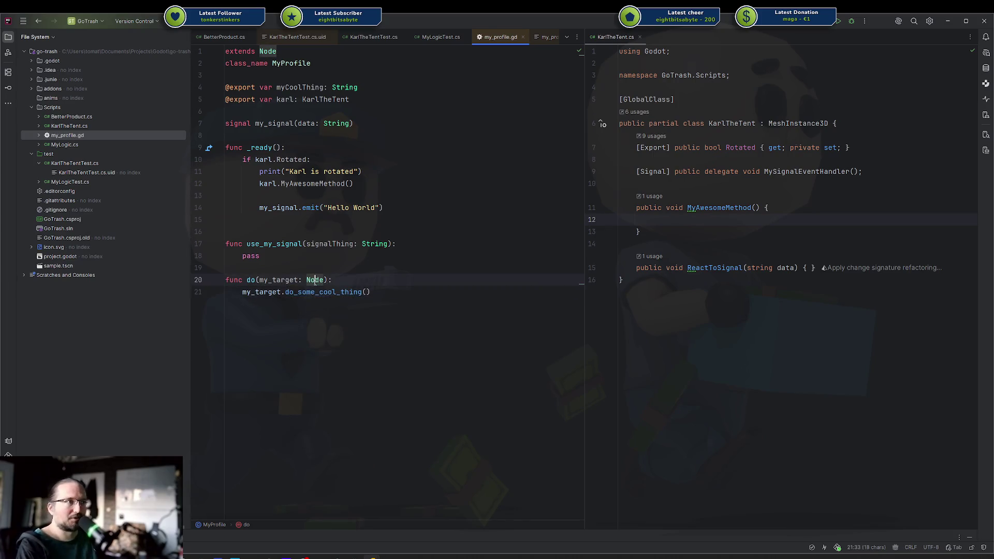
pyautogui.doubleClick(288, 282)
pyautogui.moveTo(288, 287); pyautogui.dragTo(371, 289)
pyautogui.click(387, 288)
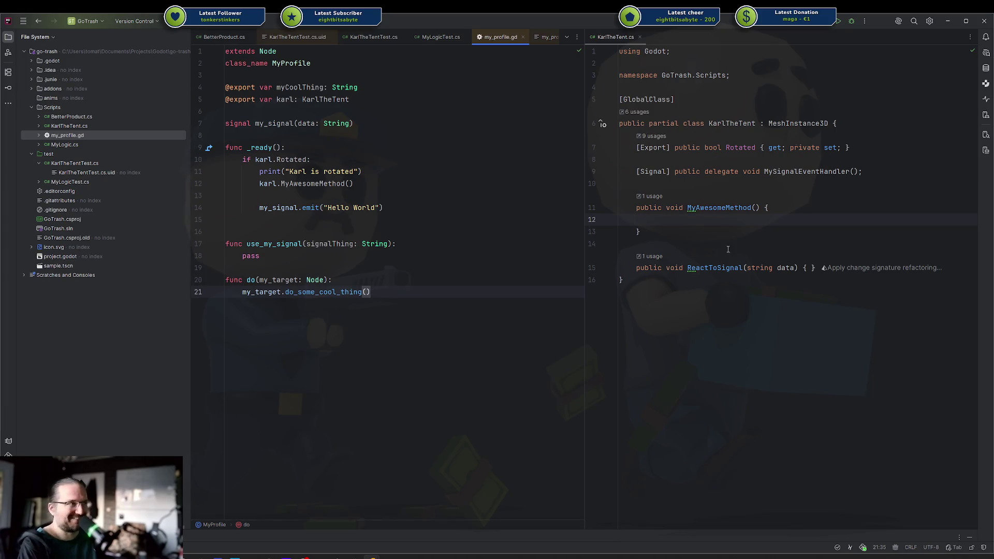
pyautogui.press('Up')
pyautogui.doubleClick(320, 280)
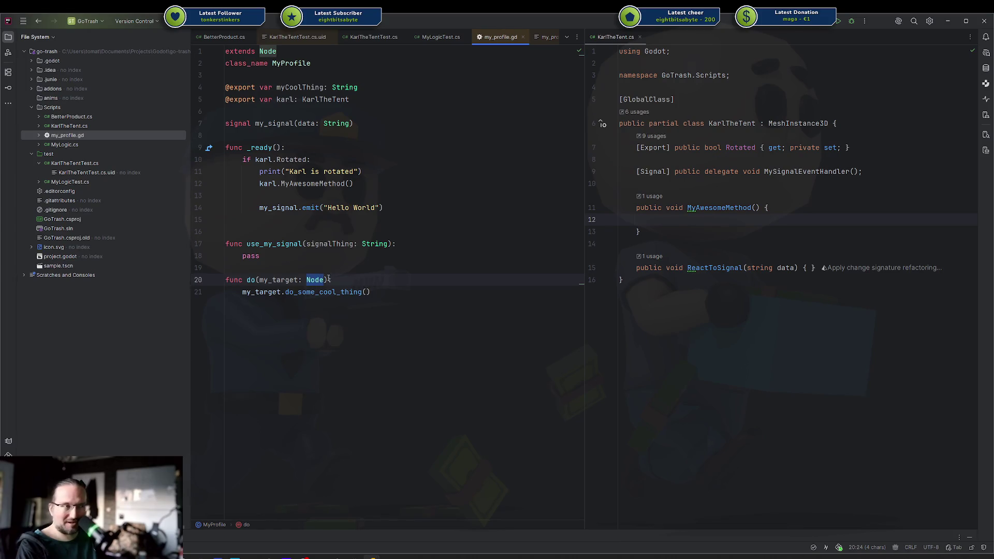
pyautogui.moveTo(285, 293); pyautogui.dragTo(294, 293)
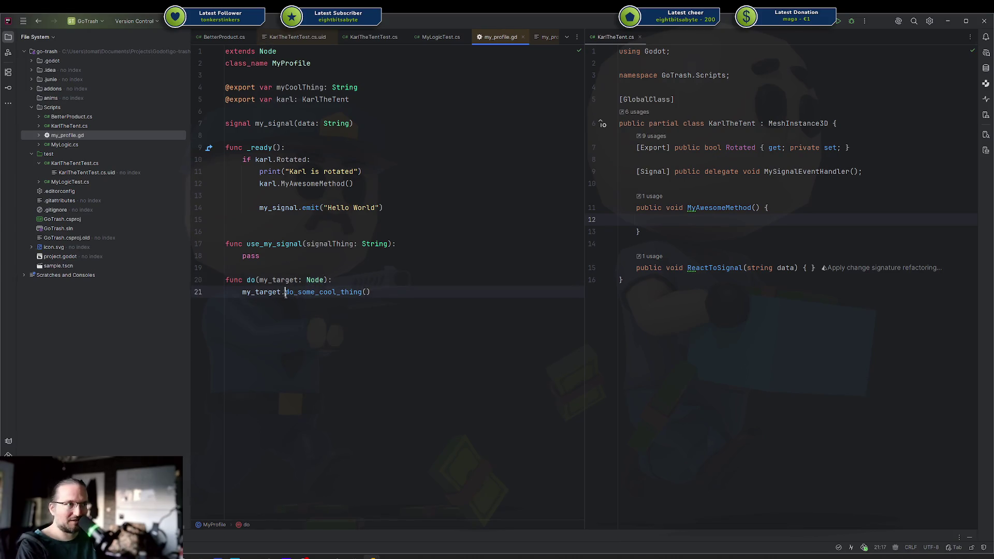
pyautogui.hotkey('ctrl', 'w')
pyautogui.hotkey('ctrl', 'w')
pyautogui.hotkey('ctrl', 'w')
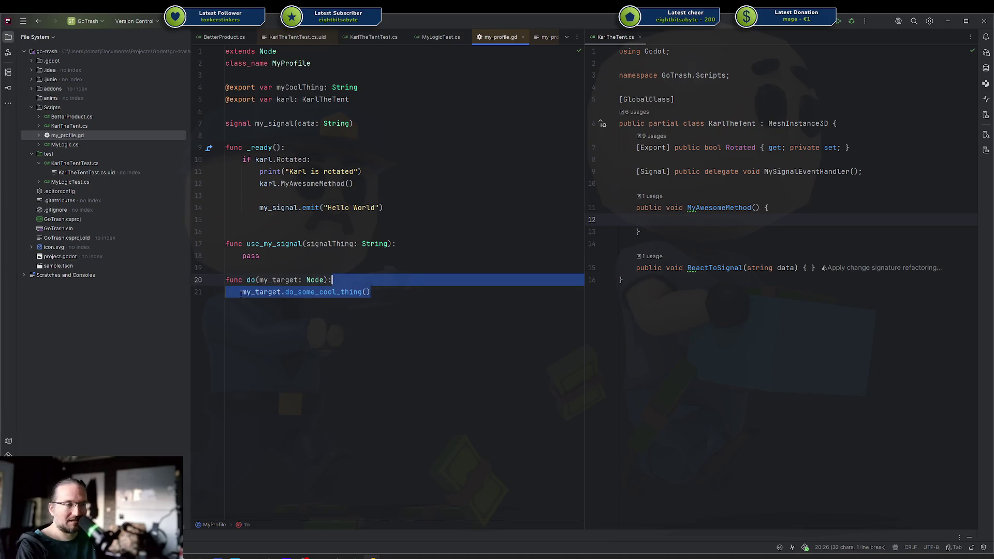
pyautogui.hotkey('ctrl', 'shift', 'w')
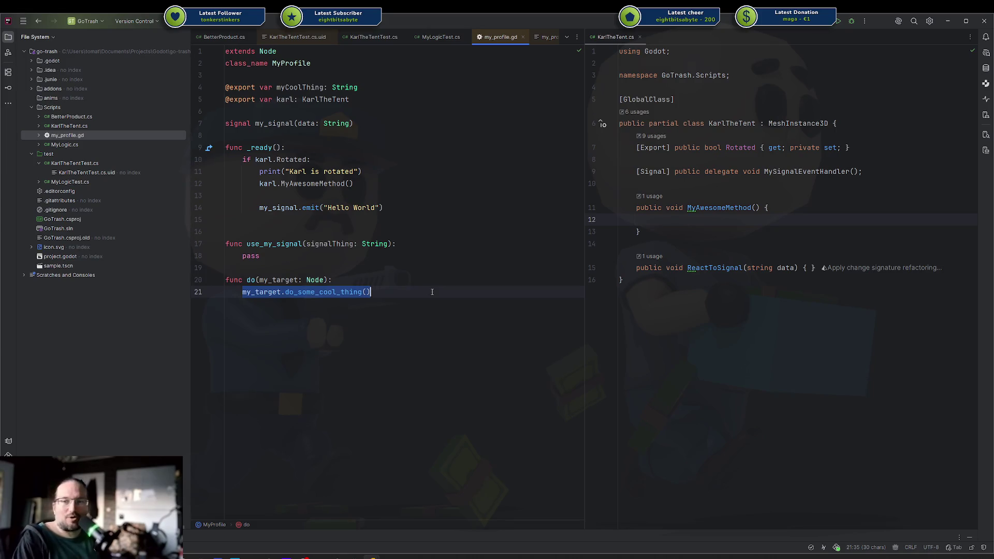
pyautogui.click(283, 280)
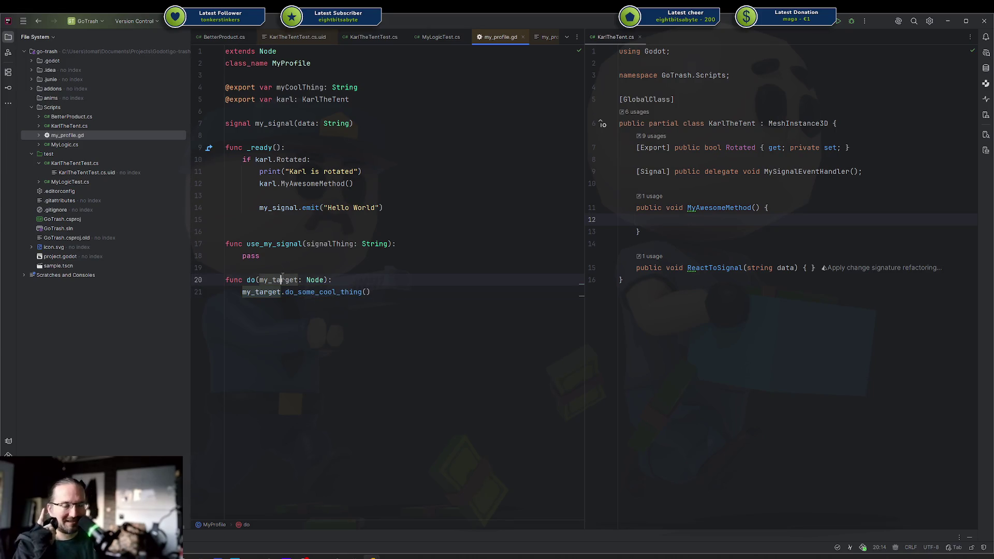
pyautogui.doubleClick(339, 292)
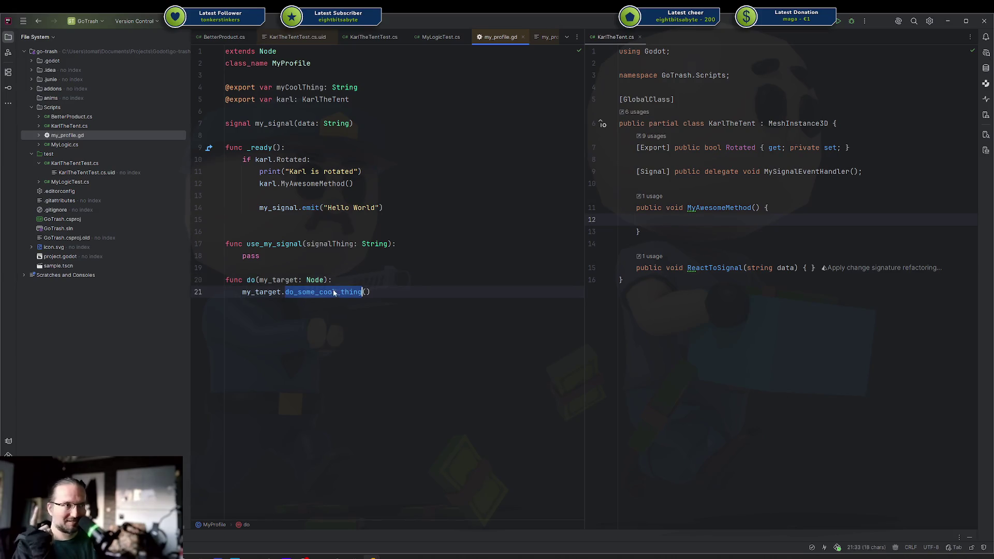
pyautogui.click(319, 273)
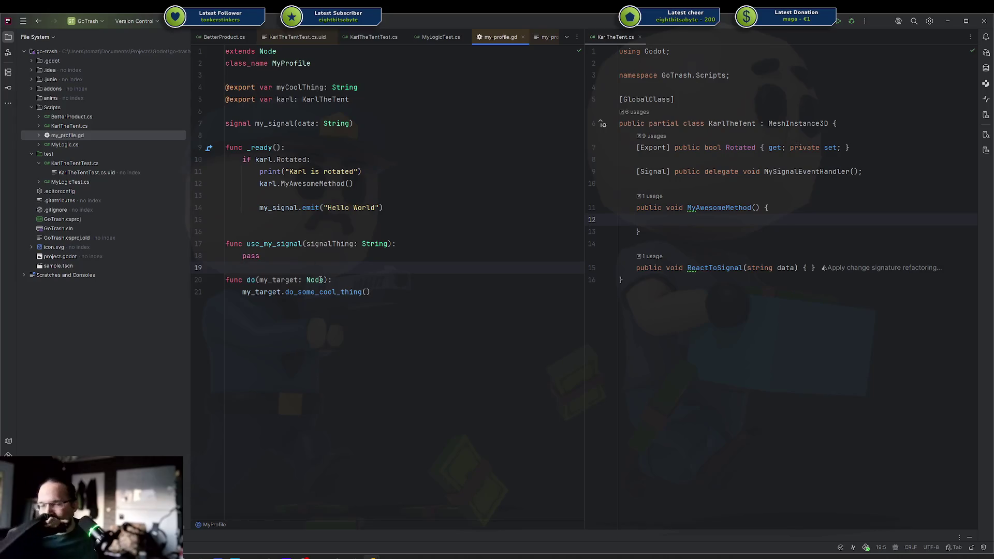
pyautogui.doubleClick(315, 280)
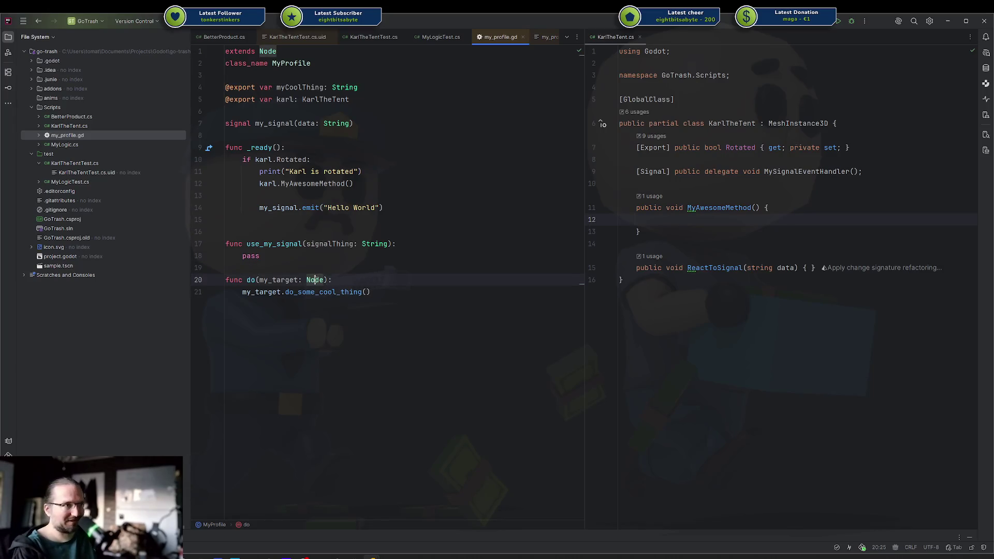
pyautogui.click(255, 280)
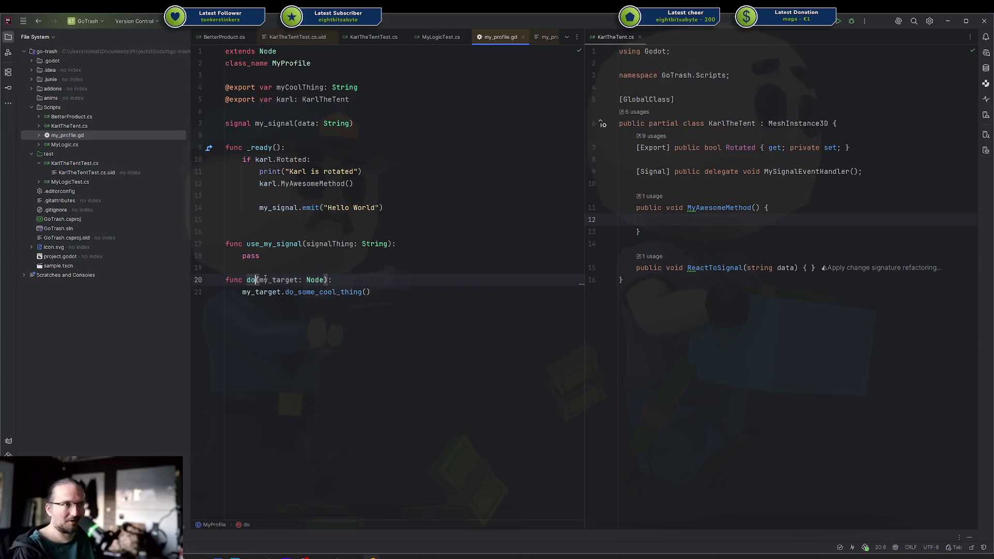
pyautogui.moveTo(370, 292)
pyautogui.mouseDown()
pyautogui.moveTo(243, 268)
pyautogui.moveTo(226, 280)
pyautogui.mouseUp()
# Step: Draft public void DoIt(myTarget) calling myTarget.DoSomethingCool() below ReactToSignal in KarlTheTent.cs
pyautogui.click(755, 303)
pyautogui.press('Return')
pyautogui.press('Return')
pyautogui.write('public void m')
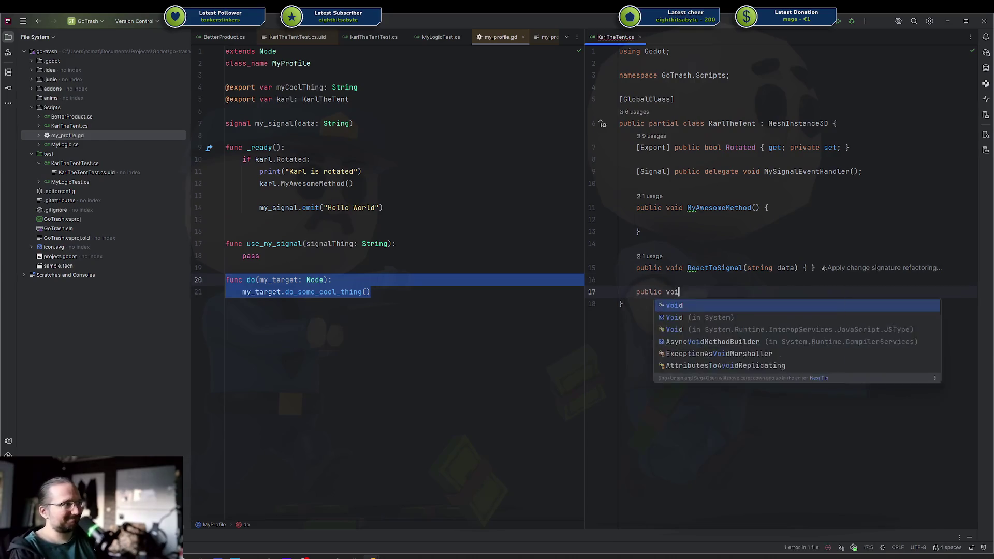
pyautogui.press('BackSpace')
pyautogui.write('DoIt(my')
pyautogui.write('Target) {')
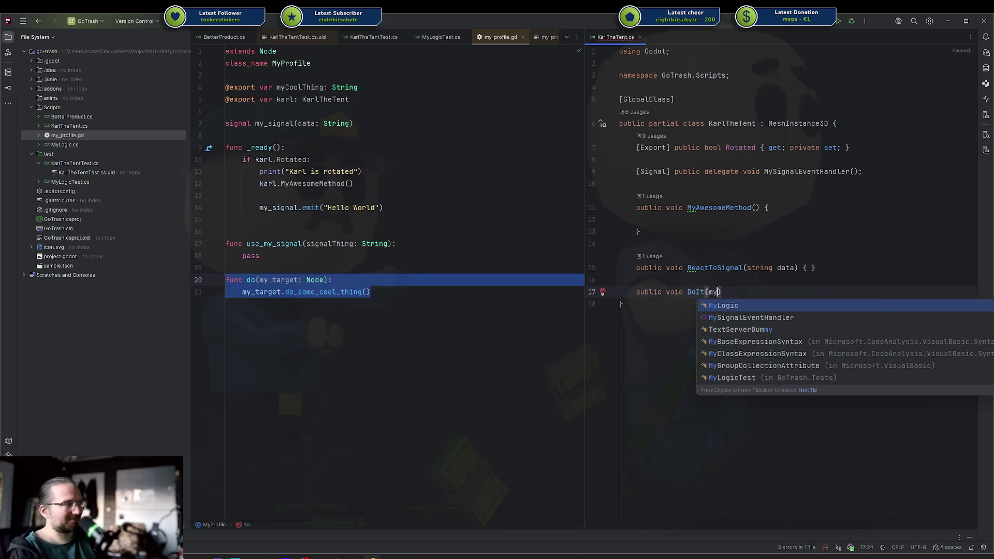
pyautogui.press('Return')
pyautogui.write('myTarget.Do')
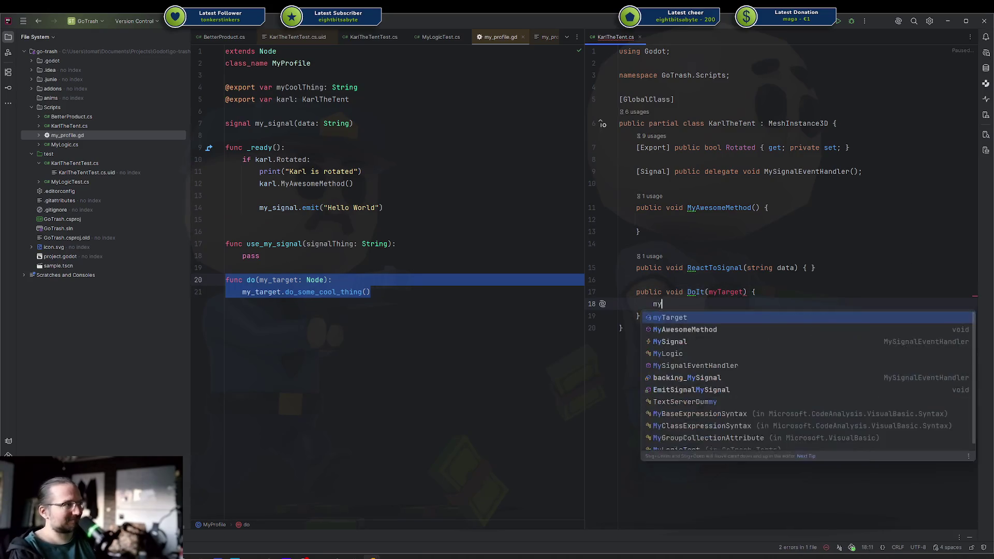
pyautogui.write('SomethingCool')
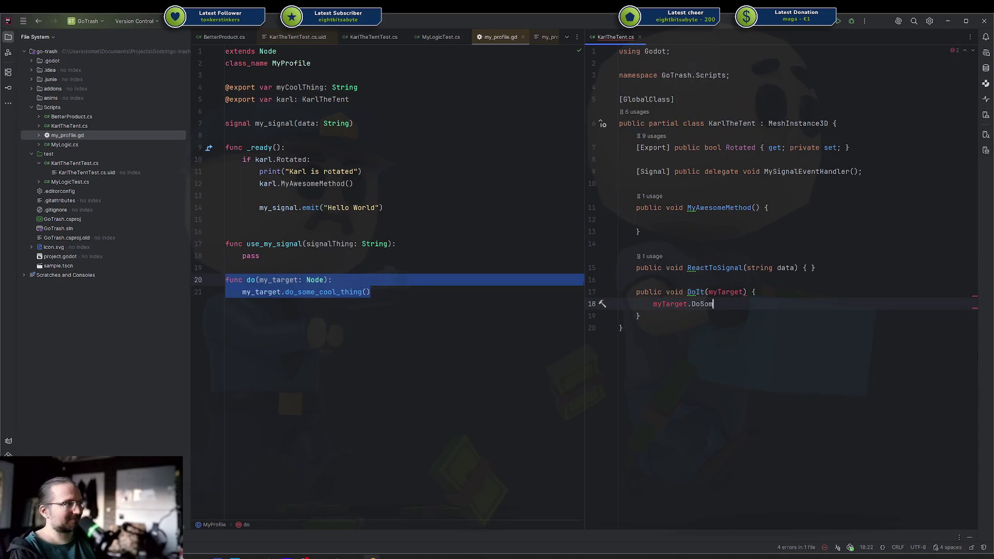
pyautogui.write('();')
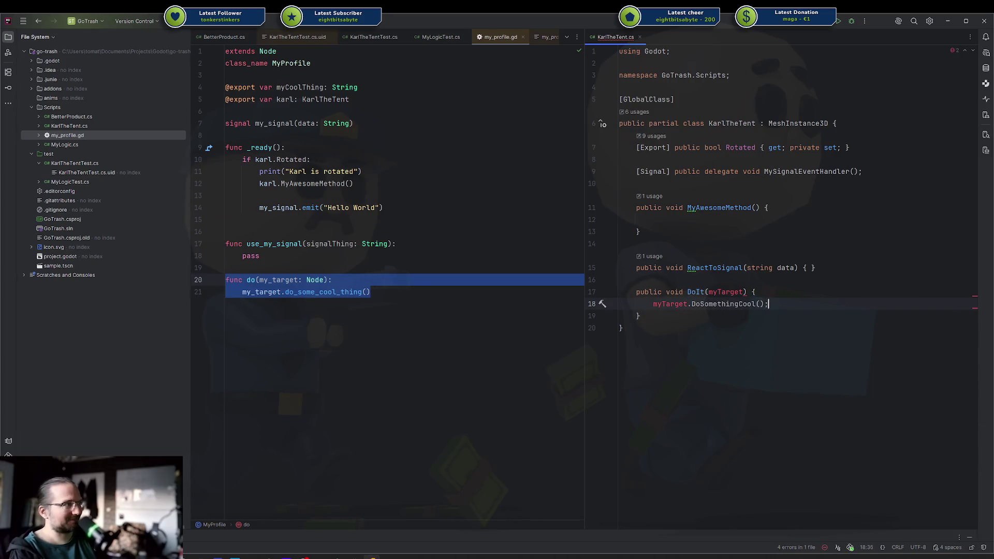
# Step: Give DoIt's myTarget parameter the Node type
pyautogui.click(709, 292)
pyautogui.write('Node')
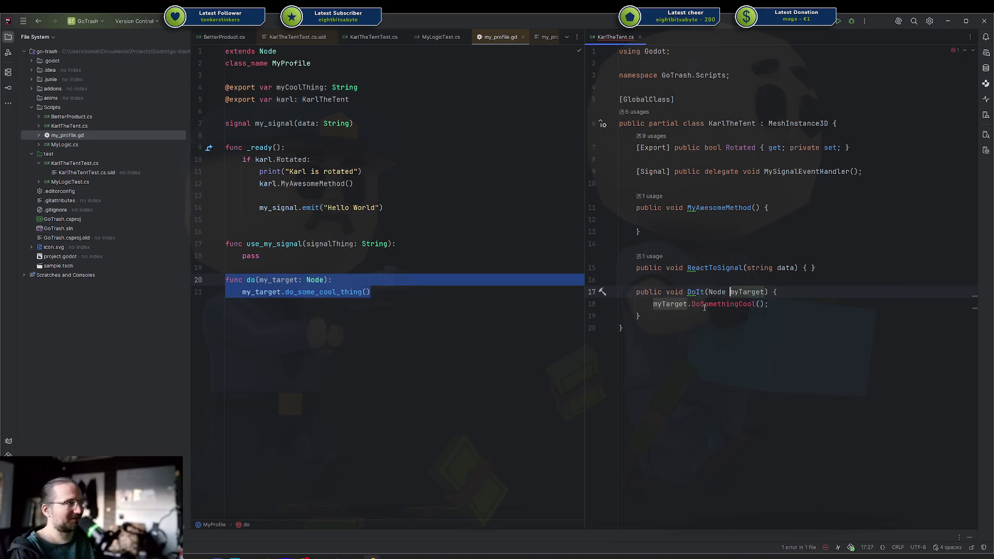
pyautogui.doubleClick(709, 314)
# Step: Delete the whole DoIt method so KarlTheTent ends after ReactToSignal
pyautogui.click(703, 327)
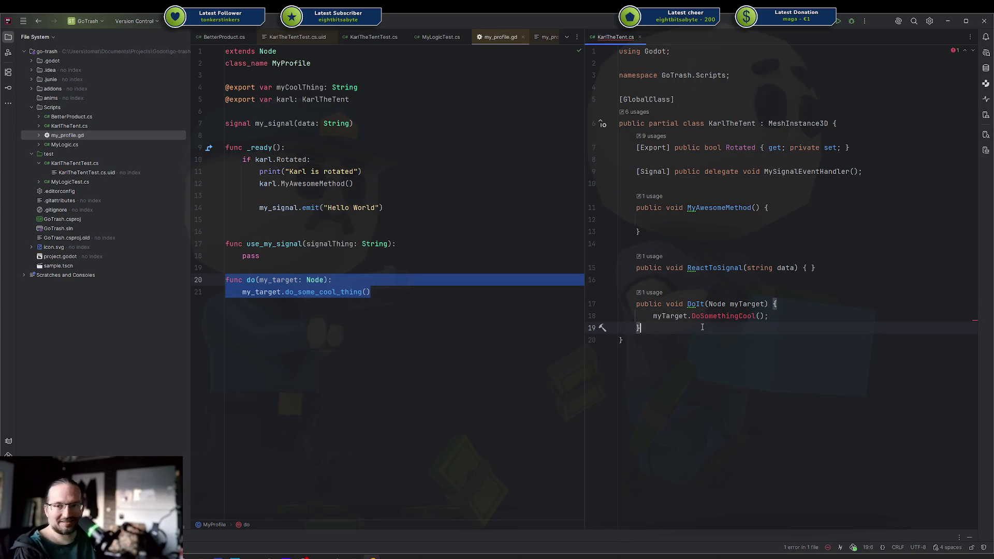
pyautogui.hotkey('shift', 'Up')
pyautogui.hotkey('shift', 'Up')
pyautogui.hotkey('shift', 'Up')
pyautogui.hotkey('shift', 'Up')
pyautogui.hotkey('shift', 'Down')
pyautogui.press('Delete')
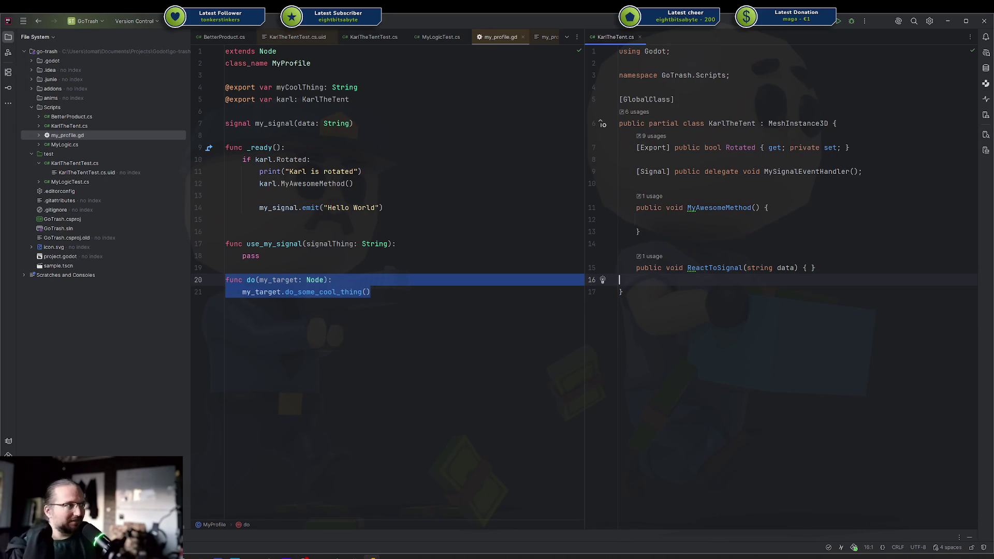
pyautogui.click(421, 312)
pyautogui.hotkey('shift', 'Up')
pyautogui.hotkey('shift', 'Up')
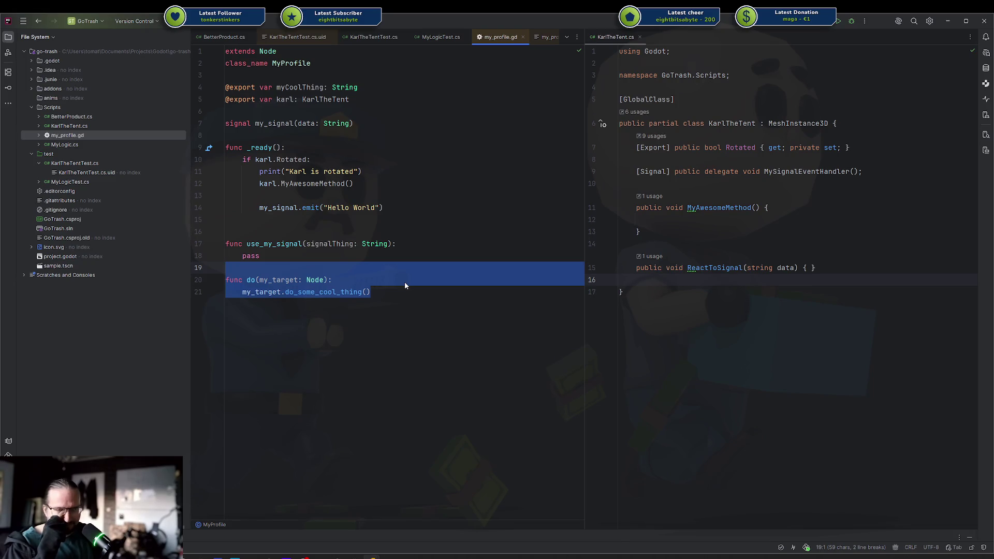
pyautogui.click(719, 293)
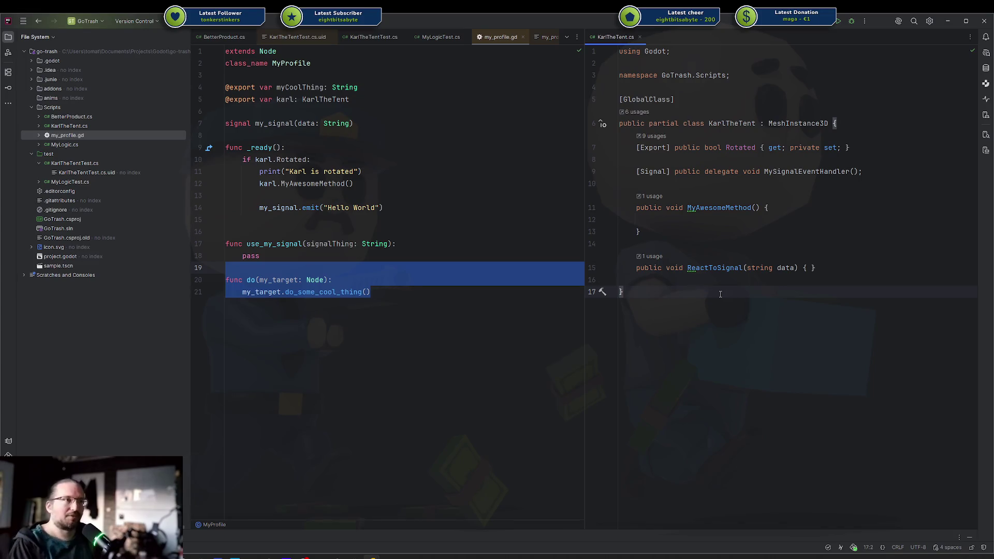
pyautogui.click(362, 267)
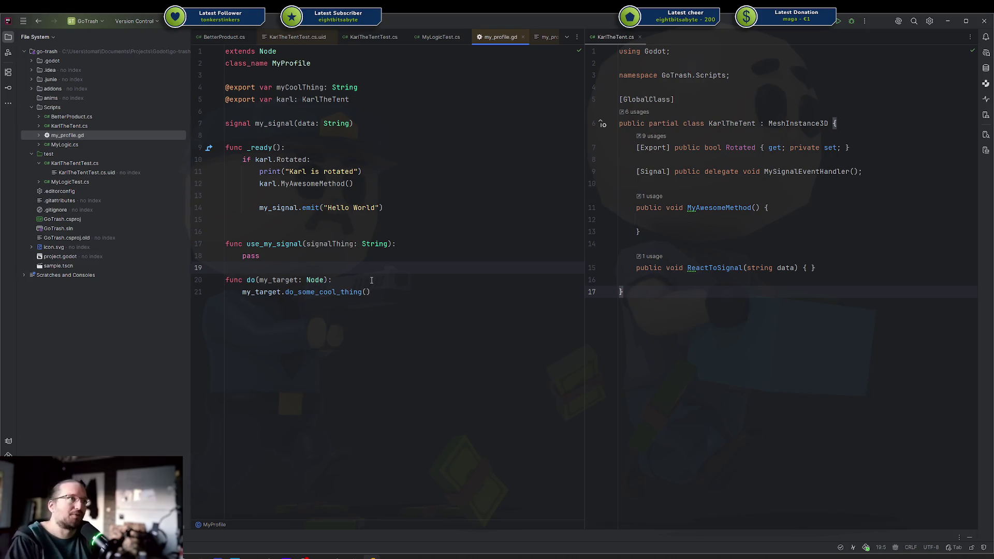
pyautogui.click(371, 280)
pyautogui.moveTo(371, 292); pyautogui.dragTo(226, 75)
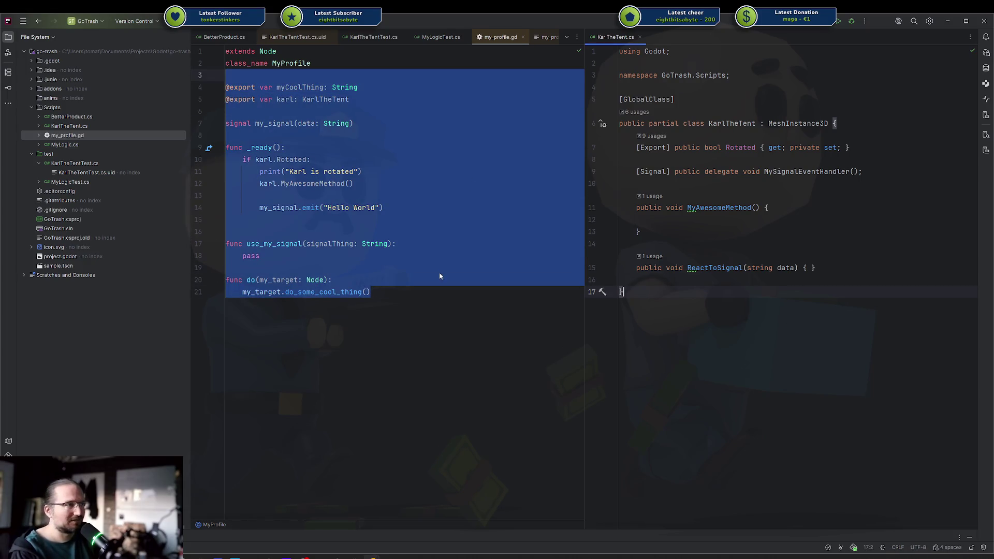
pyautogui.click(439, 277)
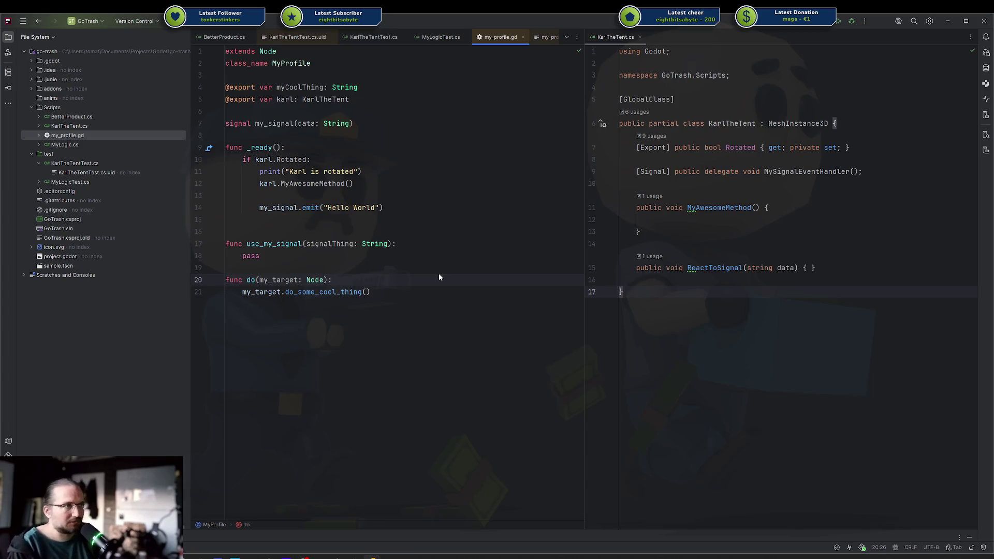
pyautogui.click(369, 149)
pyautogui.moveTo(331, 280)
pyautogui.mouseDown()
pyautogui.moveTo(227, 132)
pyautogui.moveTo(306, 123)
pyautogui.mouseUp()
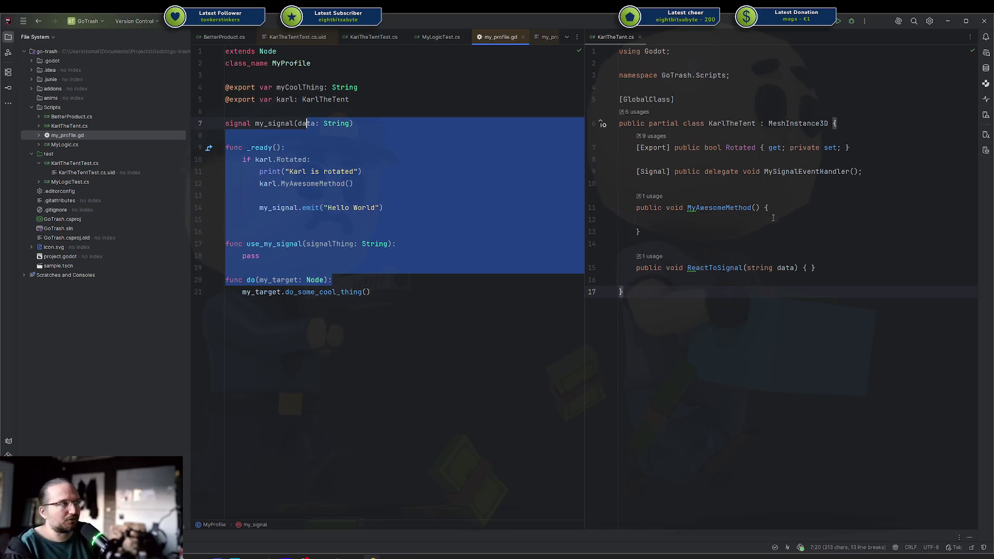
pyautogui.click(375, 218)
pyautogui.click(725, 244)
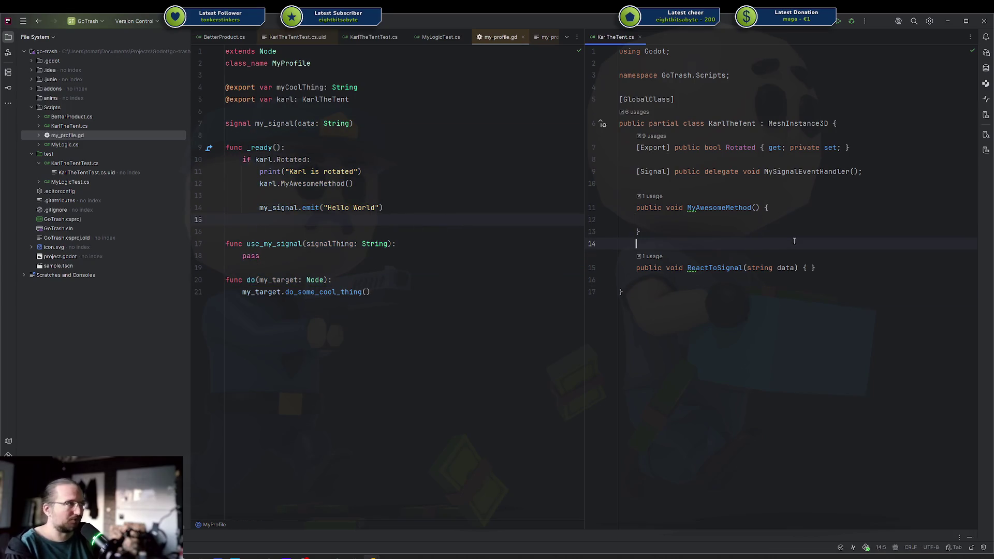
pyautogui.click(368, 179)
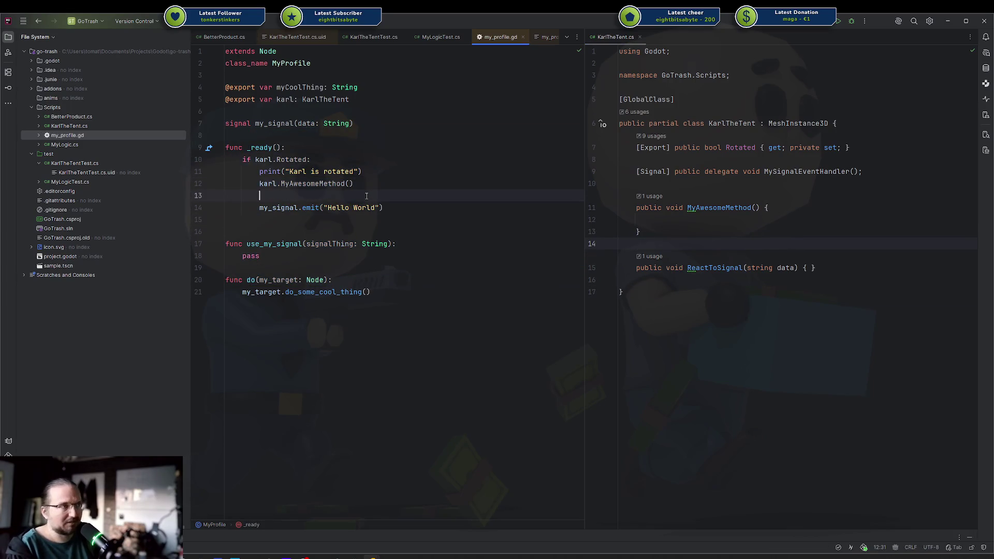
pyautogui.click(414, 243)
pyautogui.click(628, 235)
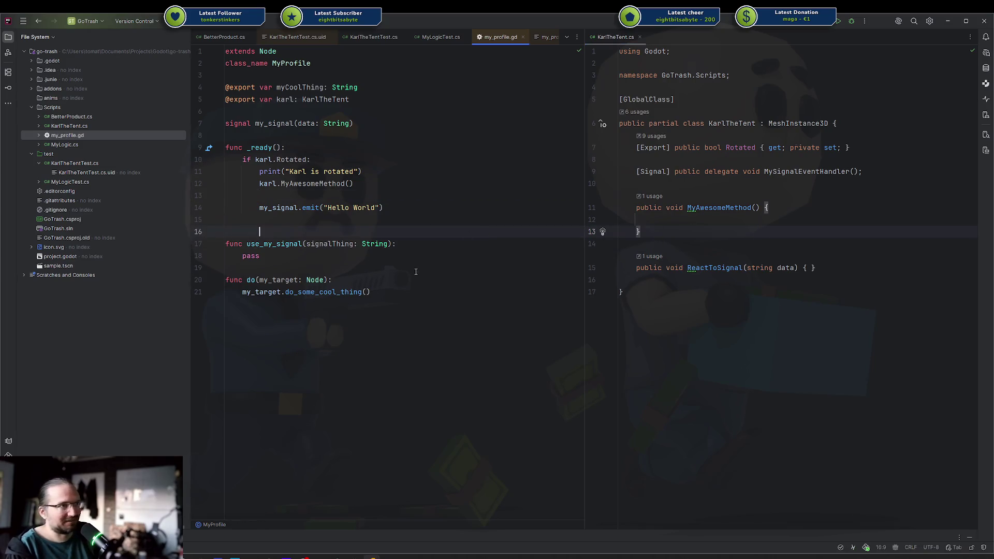
pyautogui.click(421, 298)
pyautogui.moveTo(422, 302); pyautogui.dragTo(288, 134)
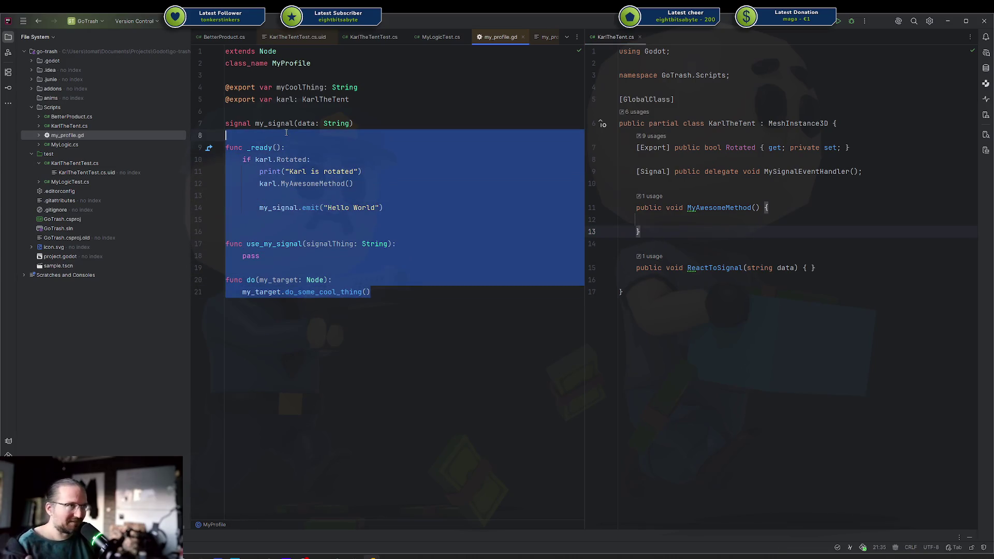
pyautogui.press('Escape')
pyautogui.click(793, 220)
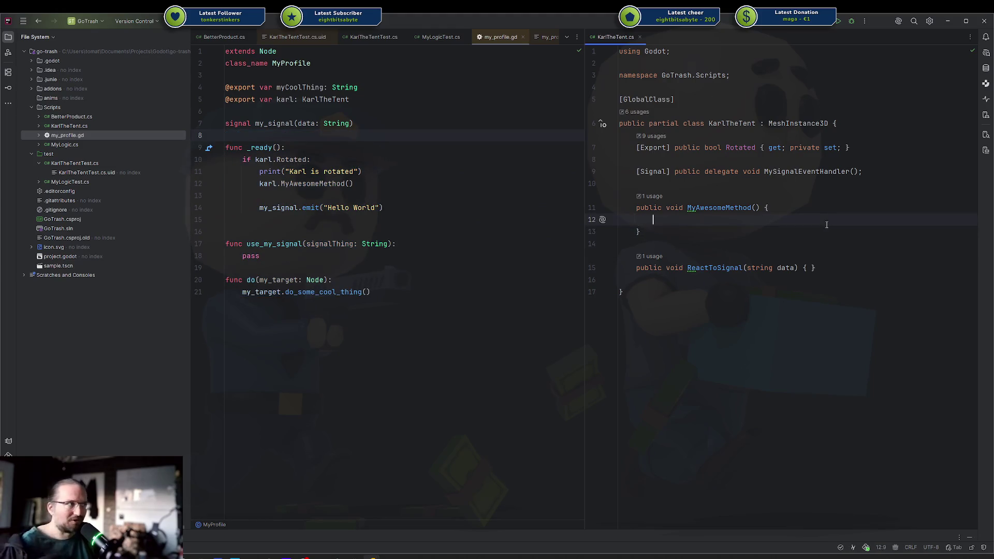
pyautogui.click(436, 222)
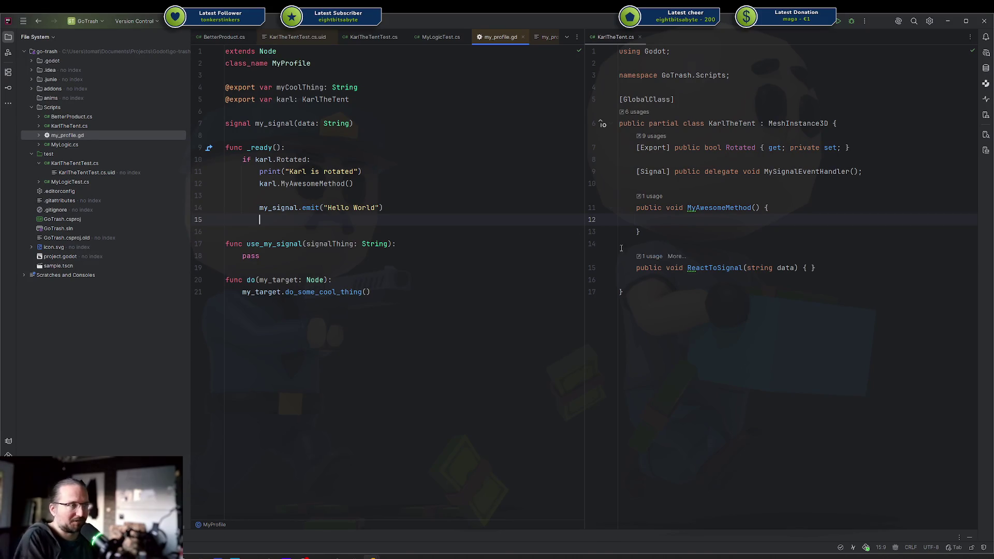
pyautogui.click(543, 239)
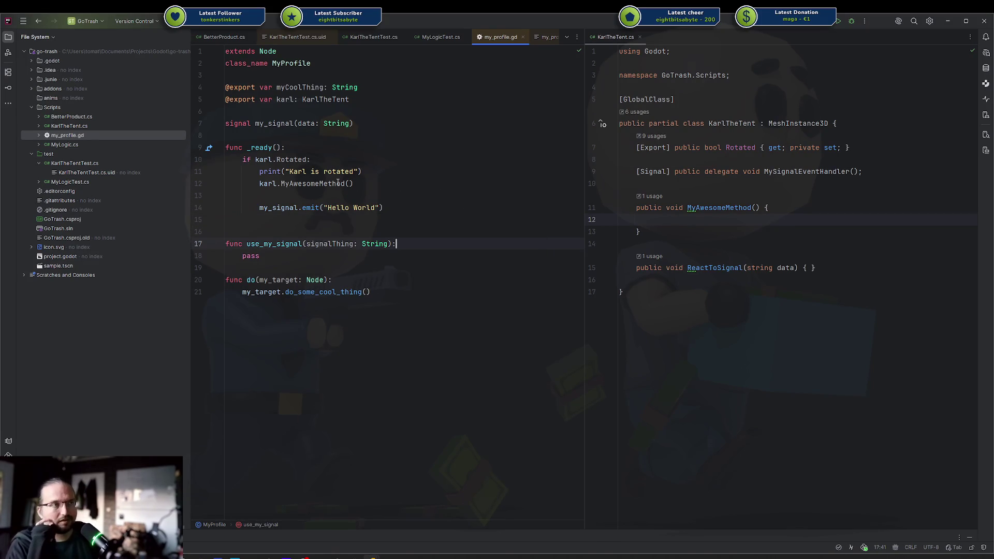
pyautogui.click(385, 207)
pyautogui.moveTo(371, 293); pyautogui.dragTo(317, 233)
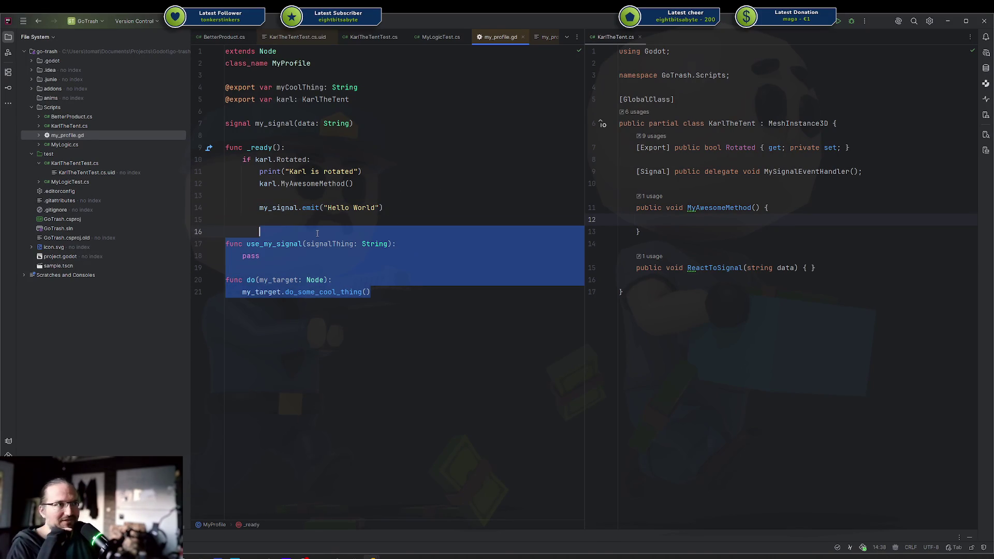
pyautogui.click(414, 222)
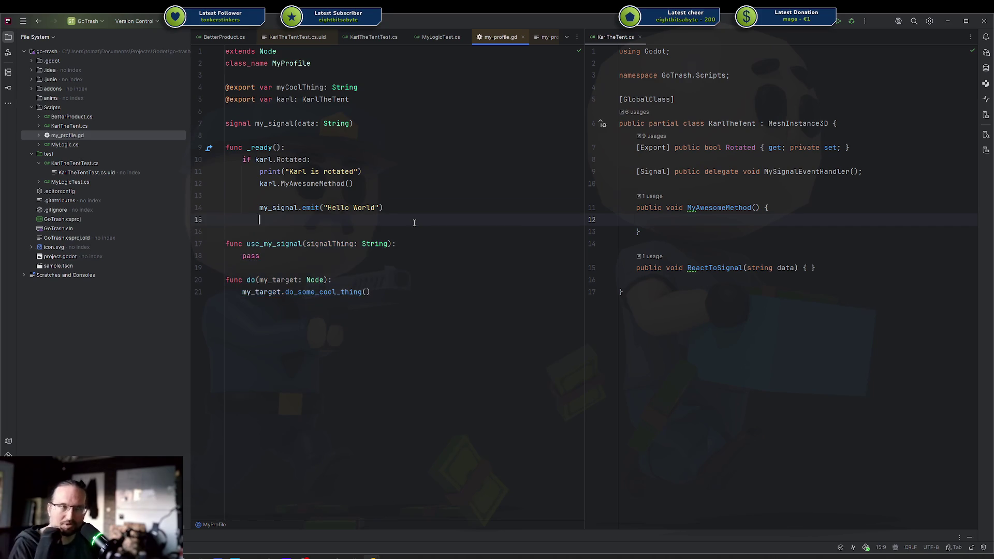
pyautogui.click(372, 147)
pyautogui.click(463, 166)
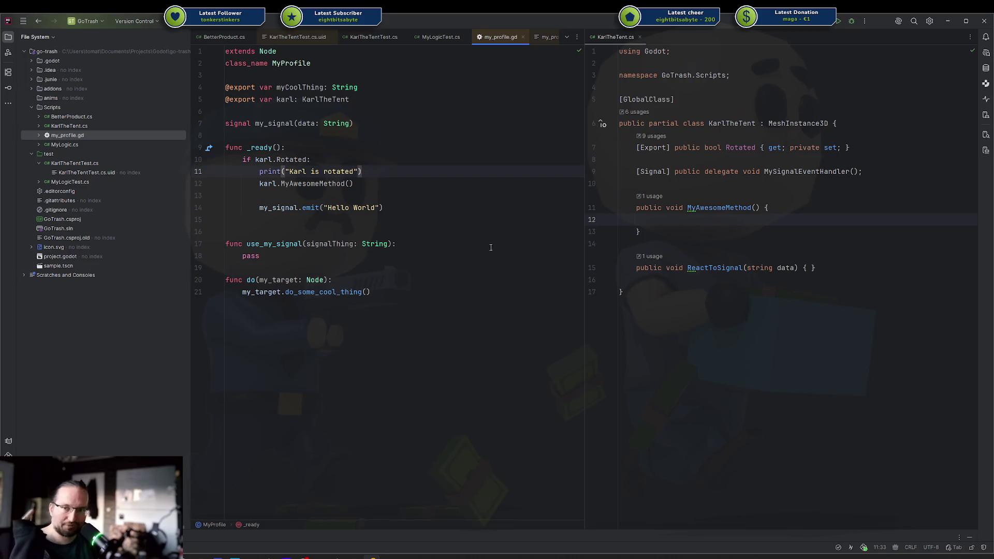
pyautogui.moveTo(774, 287); pyautogui.dragTo(589, 67)
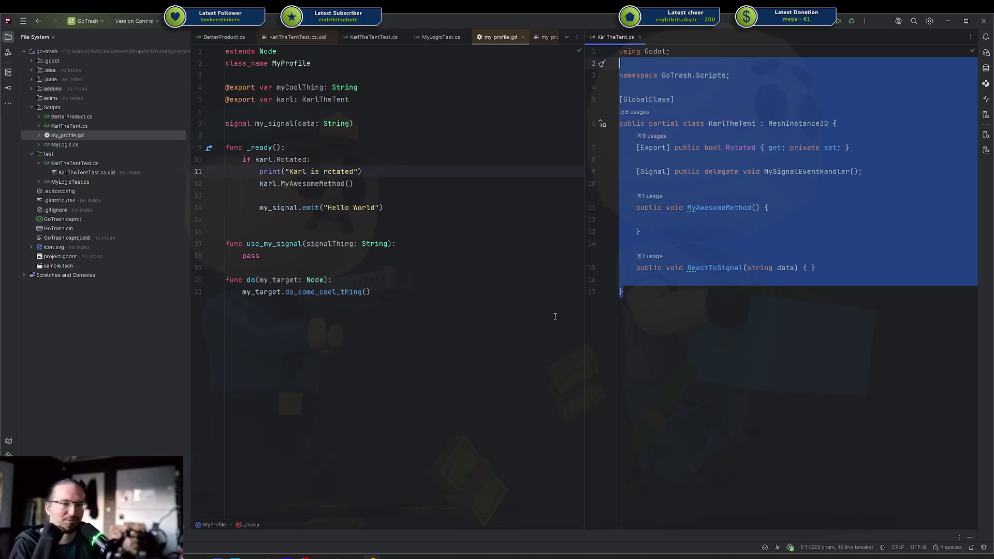
pyautogui.moveTo(631, 316)
pyautogui.mouseDown()
pyautogui.moveTo(620, 51)
pyautogui.moveTo(620, 99)
pyautogui.mouseUp()
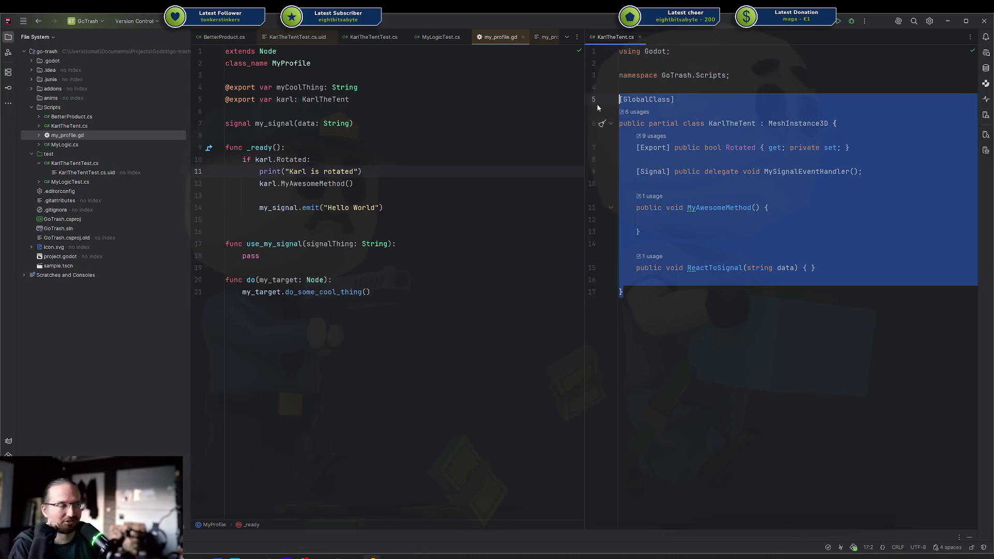
pyautogui.click(795, 165)
pyautogui.click(476, 183)
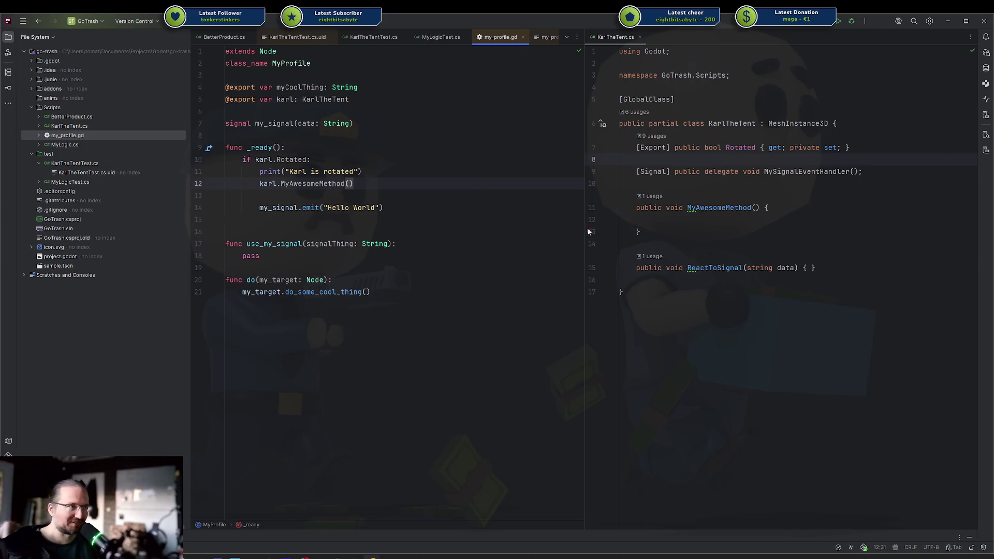
pyautogui.moveTo(453, 328); pyautogui.dragTo(226, 84)
pyautogui.click(385, 160)
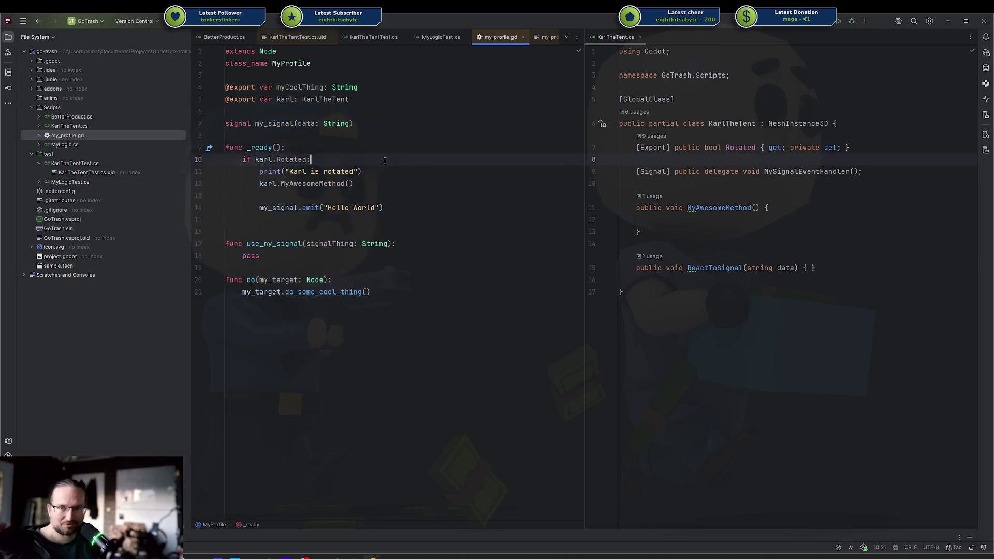
pyautogui.click(432, 151)
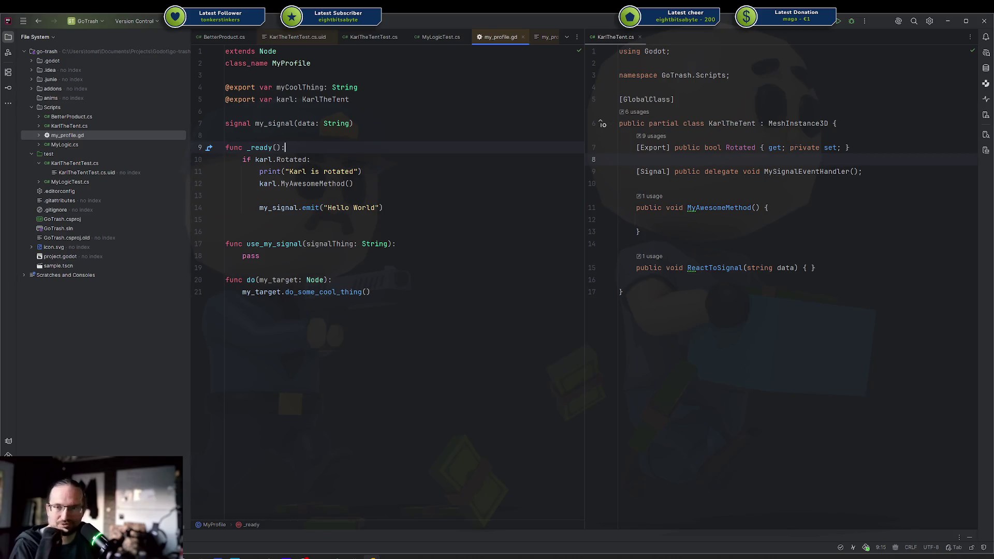
pyautogui.click(479, 221)
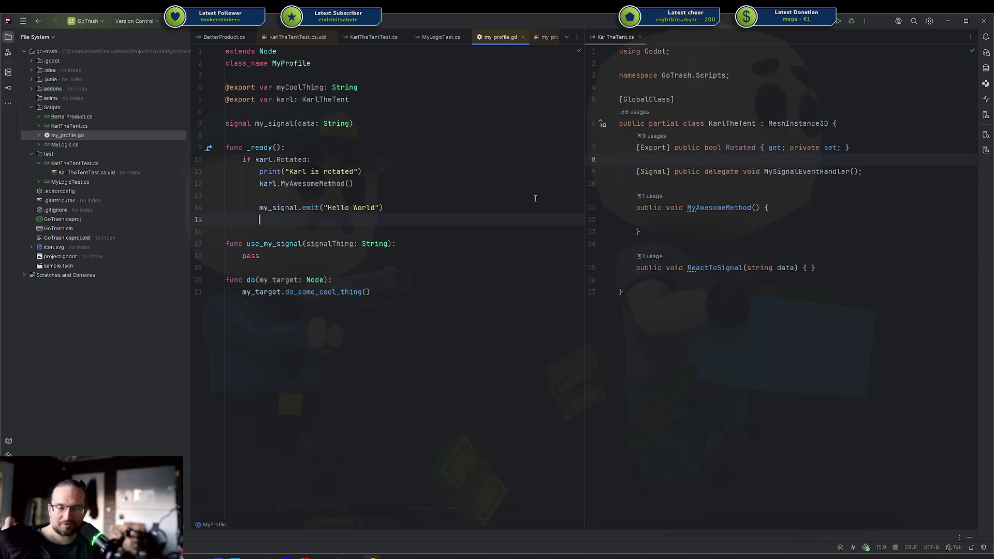
pyautogui.moveTo(466, 301)
pyautogui.mouseDown()
pyautogui.moveTo(363, 207)
pyautogui.moveTo(429, 75)
pyautogui.mouseUp()
pyautogui.click(430, 111)
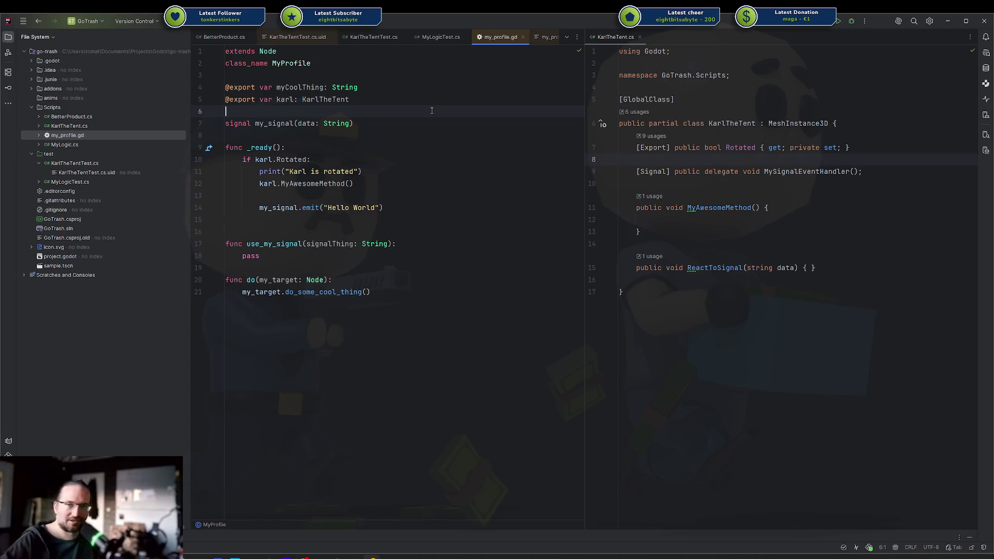
pyautogui.click(363, 171)
pyautogui.click(434, 256)
pyautogui.moveTo(434, 278); pyautogui.dragTo(404, 135)
pyautogui.click(404, 135)
pyautogui.click(704, 148)
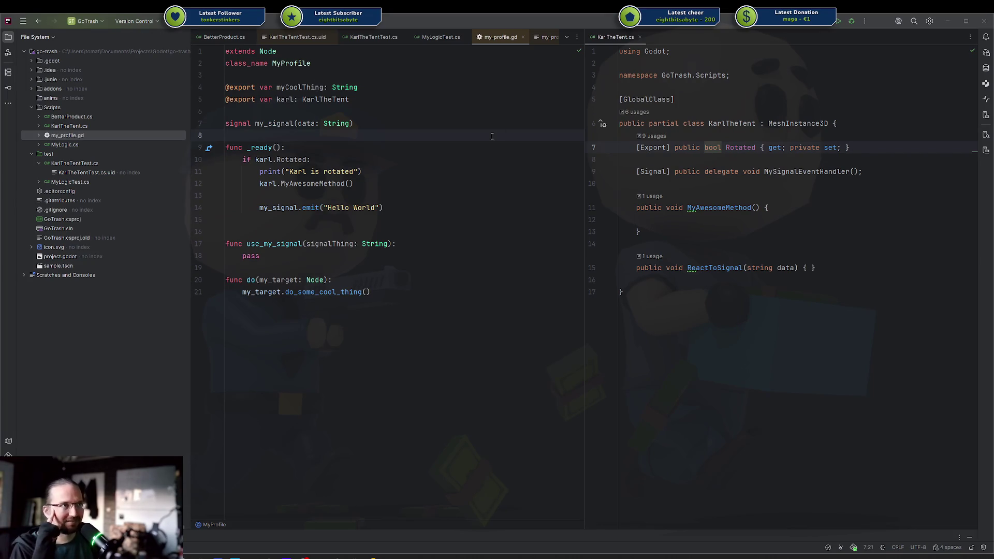
pyautogui.click(394, 208)
pyautogui.click(244, 268)
pyautogui.click(676, 99)
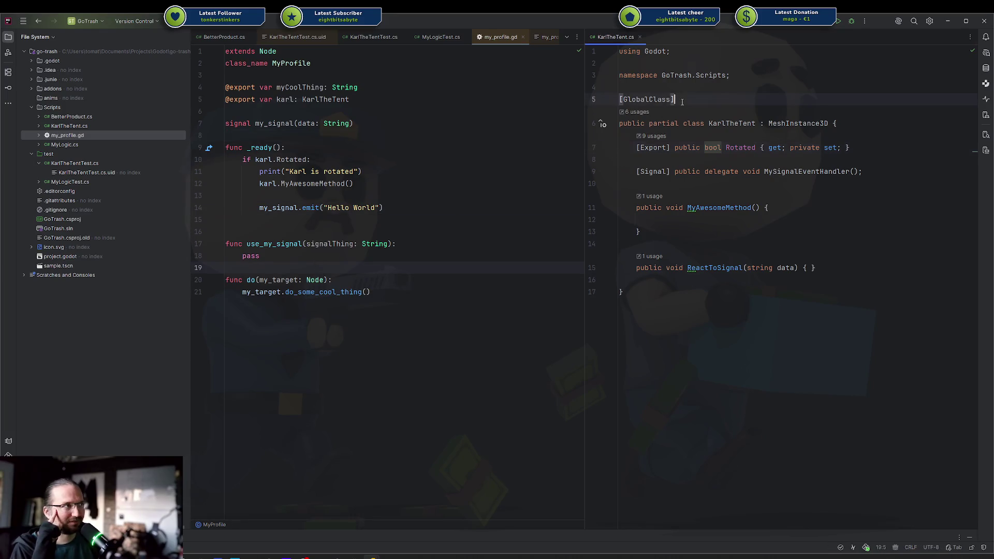
pyautogui.doubleClick(650, 98)
pyautogui.click(659, 99)
pyautogui.press('Home')
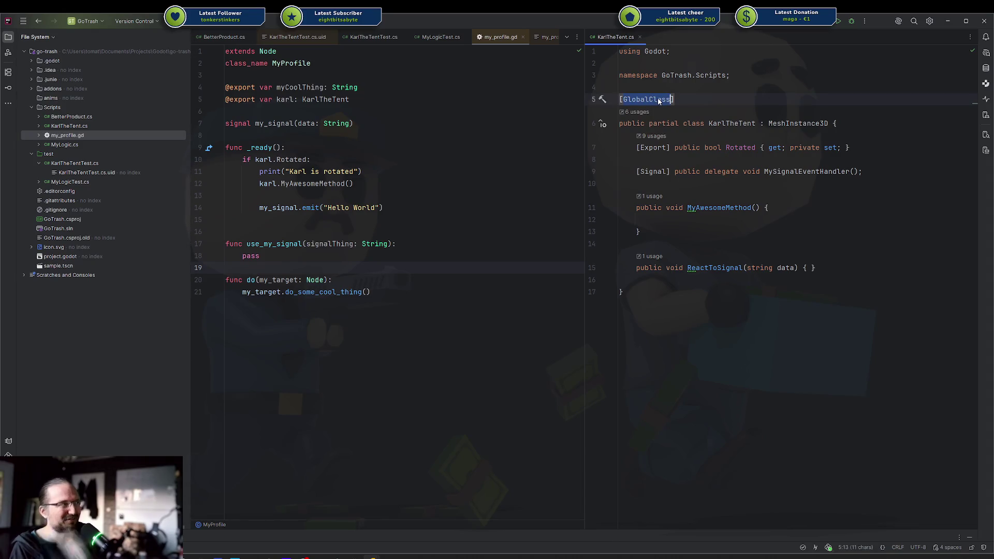
pyautogui.hotkey('shift', 'End')
pyautogui.press('Delete')
pyautogui.press('Delete')
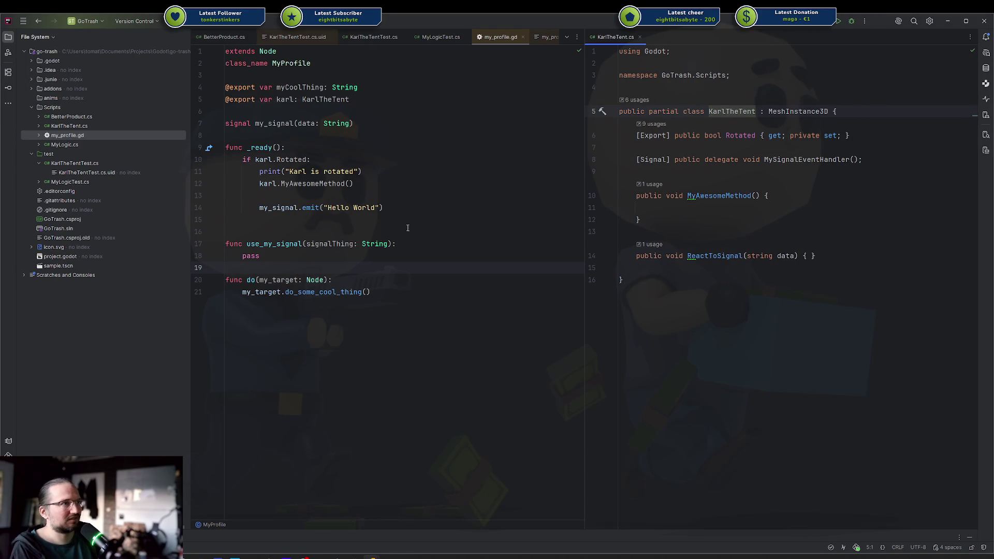
pyautogui.click(409, 196)
pyautogui.press('Return')
pyautogui.write('karl')
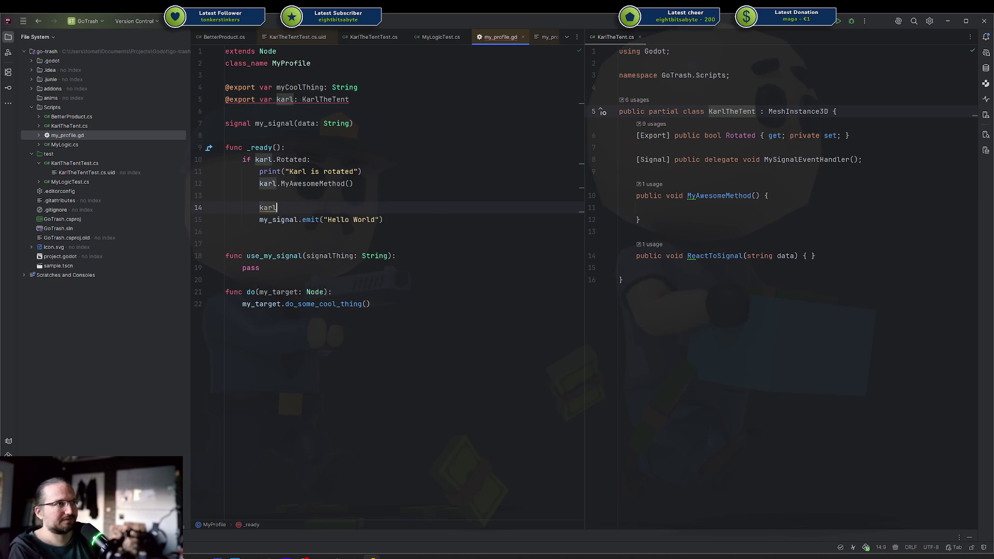
pyautogui.write('.My')
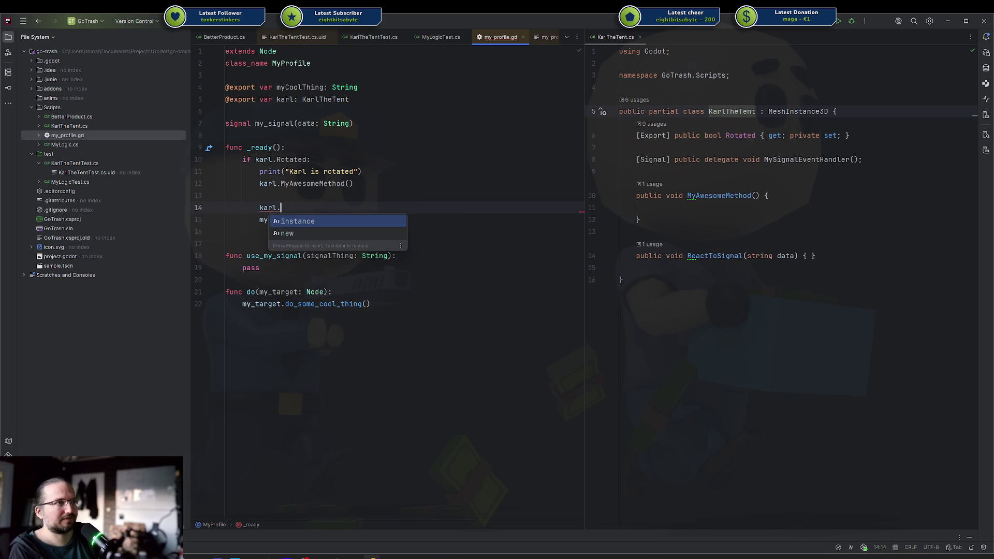
pyautogui.press('BackSpace')
pyautogui.press('BackSpace')
pyautogui.press('BackSpace')
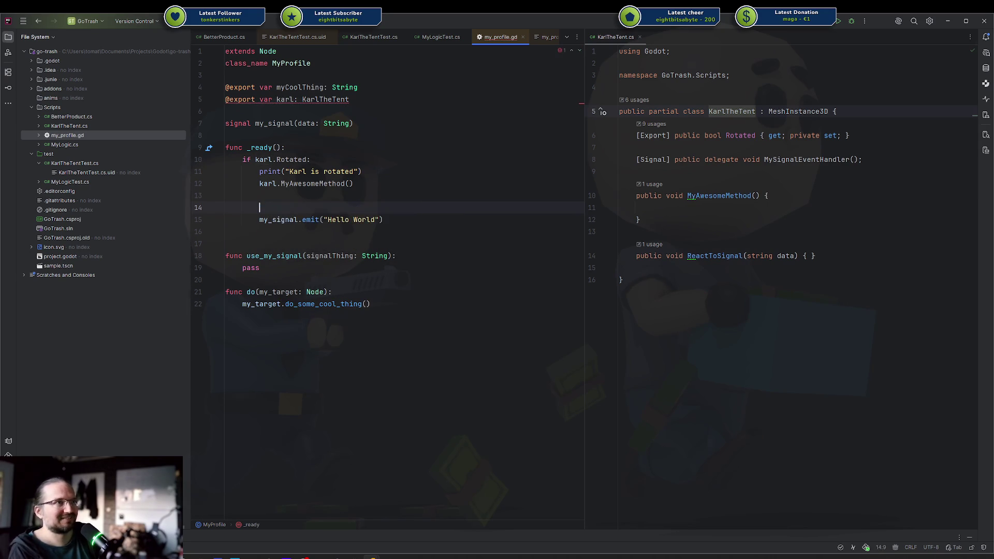
pyautogui.click(305, 100)
pyautogui.click(704, 91)
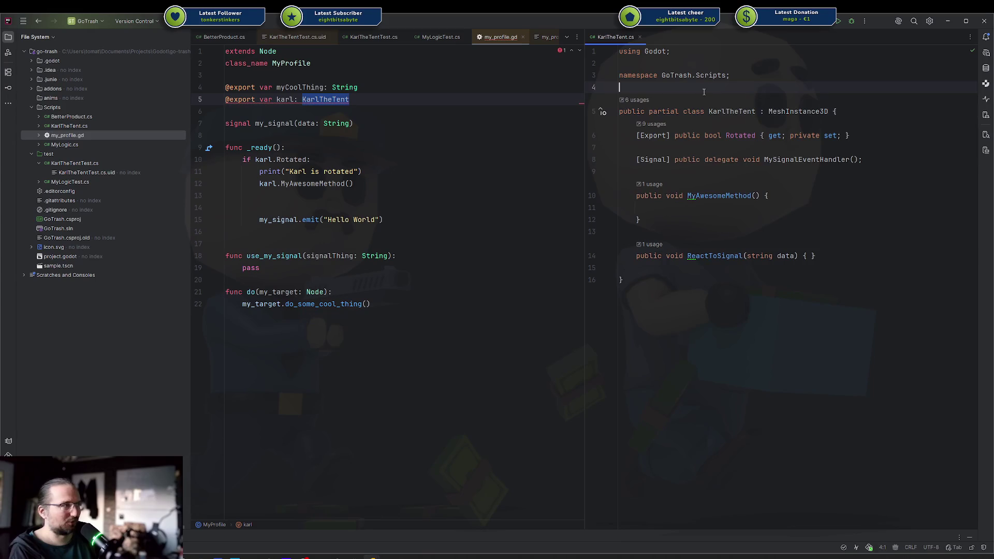
pyautogui.press('Return')
pyautogui.write('[Glob')
pyautogui.press('Return')
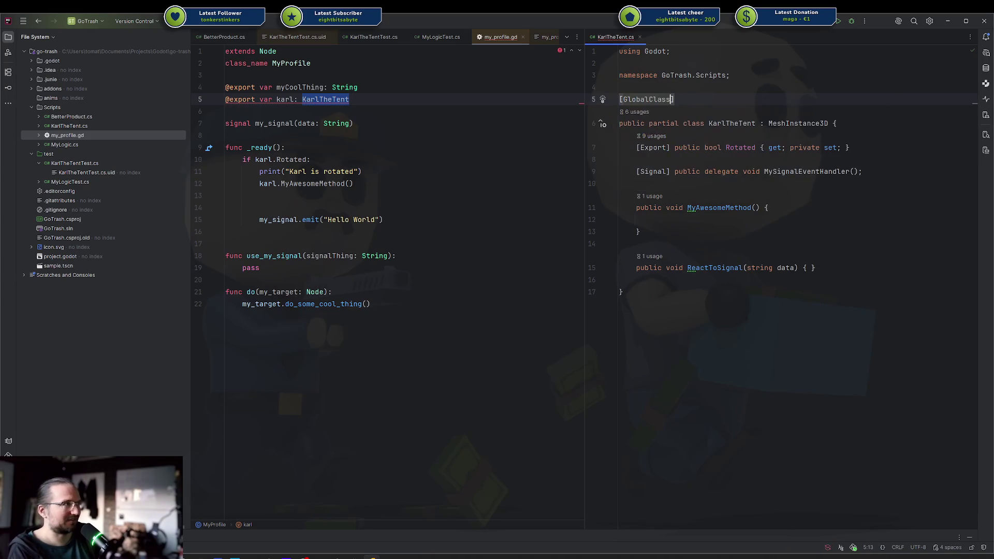
pyautogui.doubleClick(729, 124)
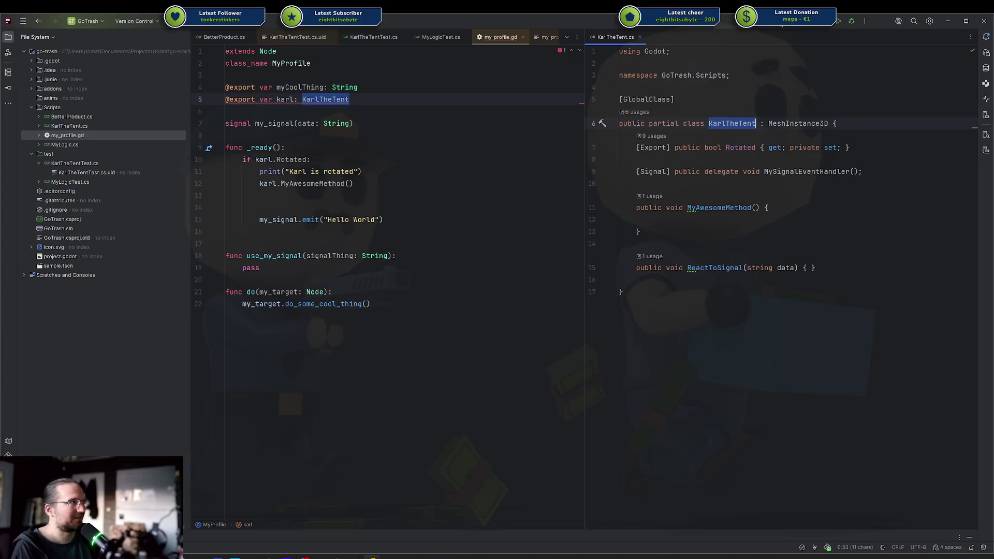
pyautogui.moveTo(361, 208); pyautogui.dragTo(361, 202)
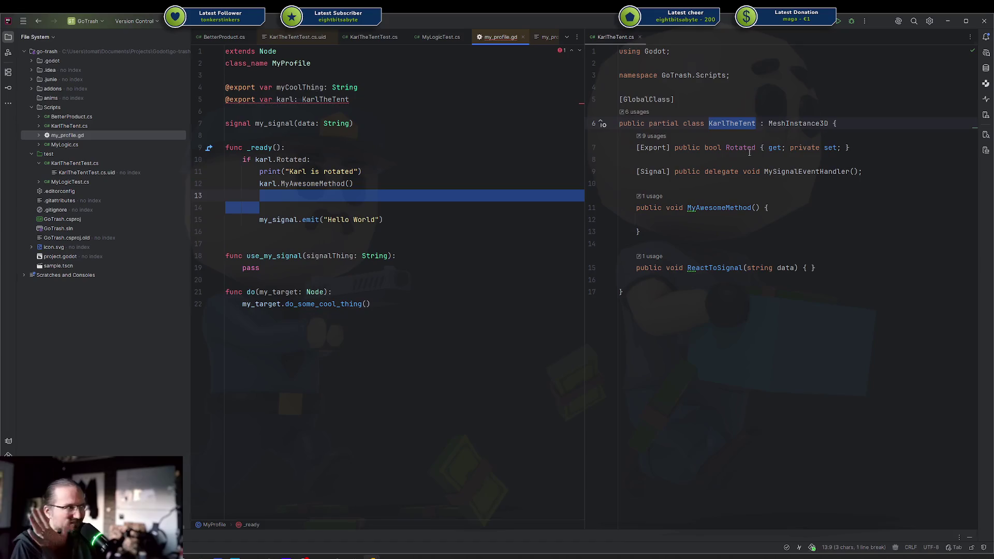
pyautogui.click(268, 198)
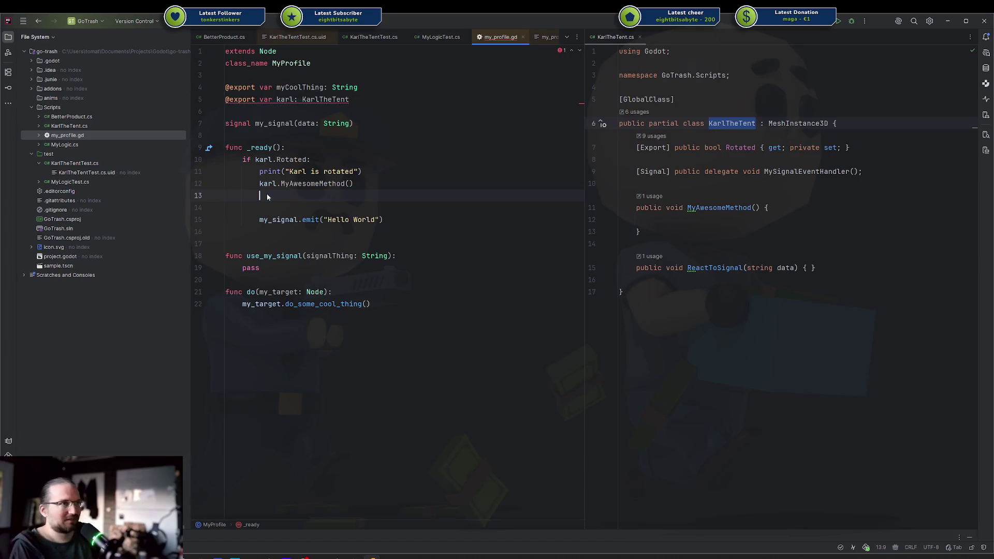
pyautogui.press('BackSpace')
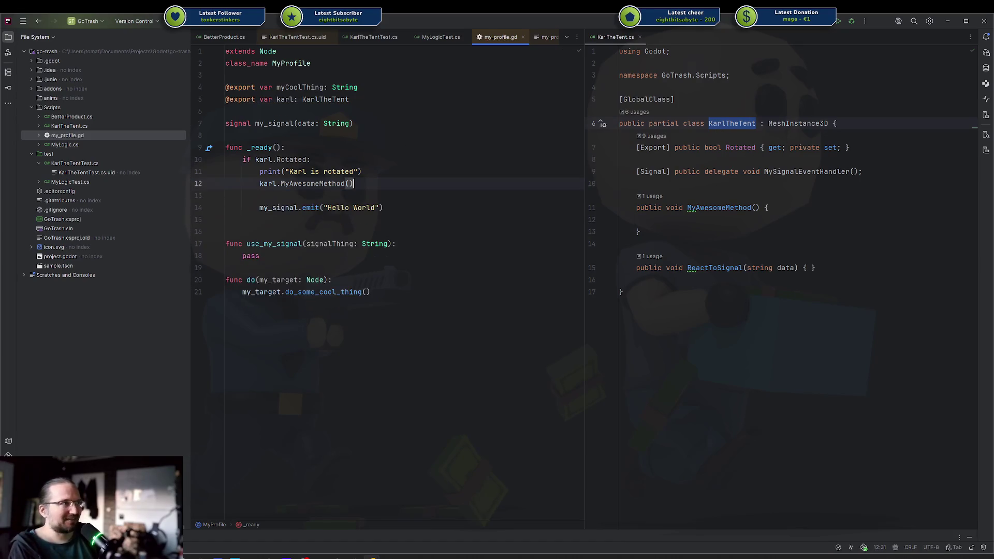
pyautogui.click(687, 284)
pyautogui.hotkey('ctrl', 'End')
# Step: Below KarlTheTent, add class MySimpleTest with public int Foo { get; set; }
pyautogui.press('Return')
pyautogui.press('Return')
pyautogui.write('public class ')
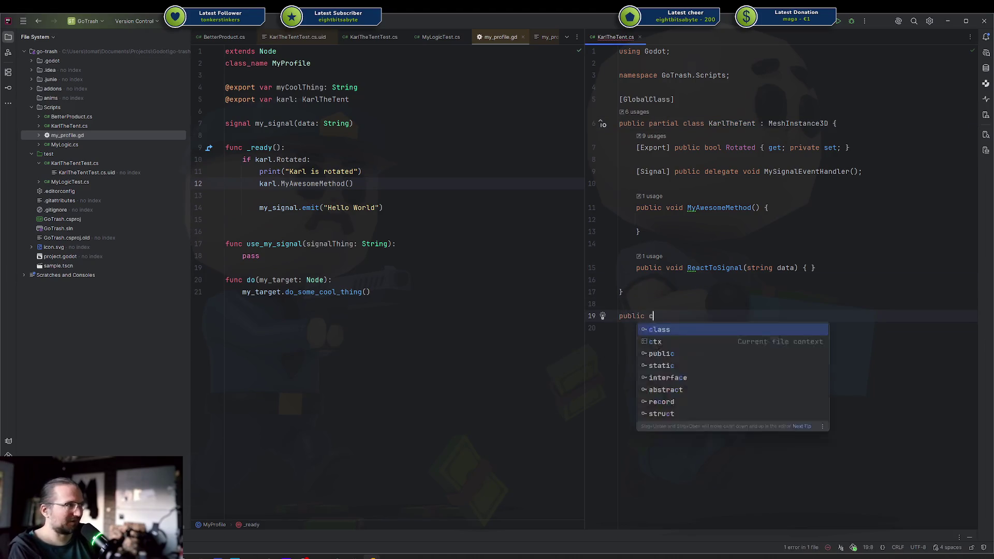
pyautogui.write('MySimple')
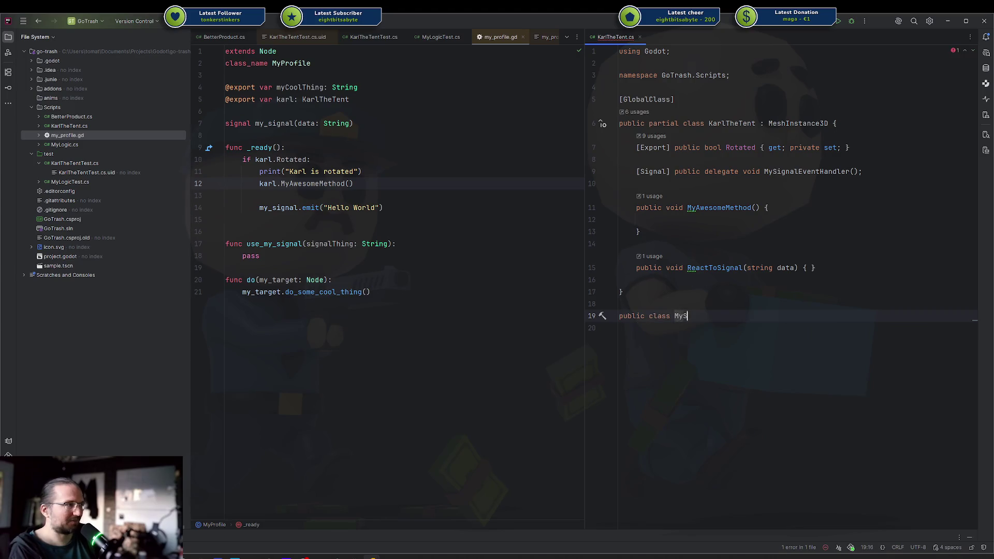
pyautogui.write('Test {')
pyautogui.press('Return')
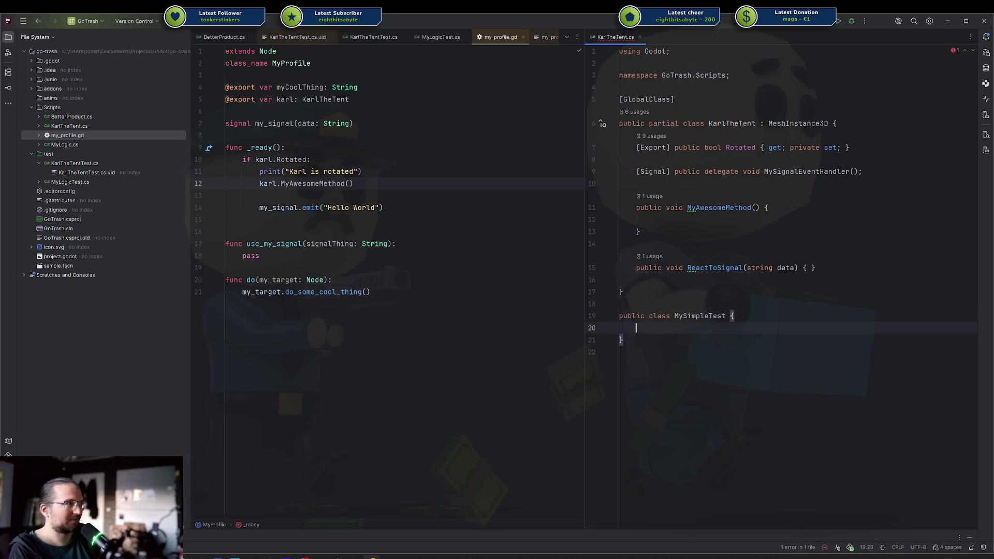
pyautogui.write('public void Foo')
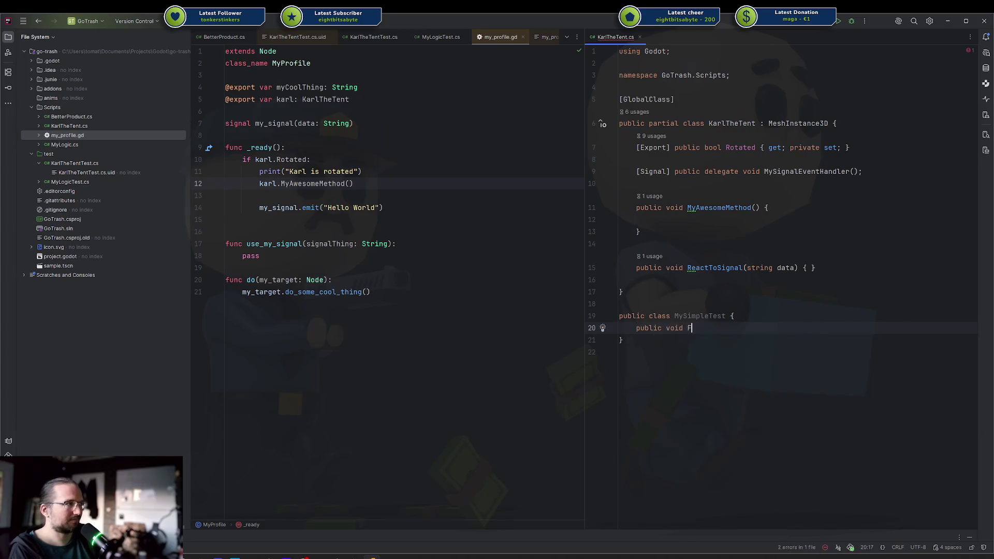
pyautogui.hotkey('ctrl', 'BackSpace')
pyautogui.hotkey('ctrl', 'BackSpace')
pyautogui.write('int Foo { g')
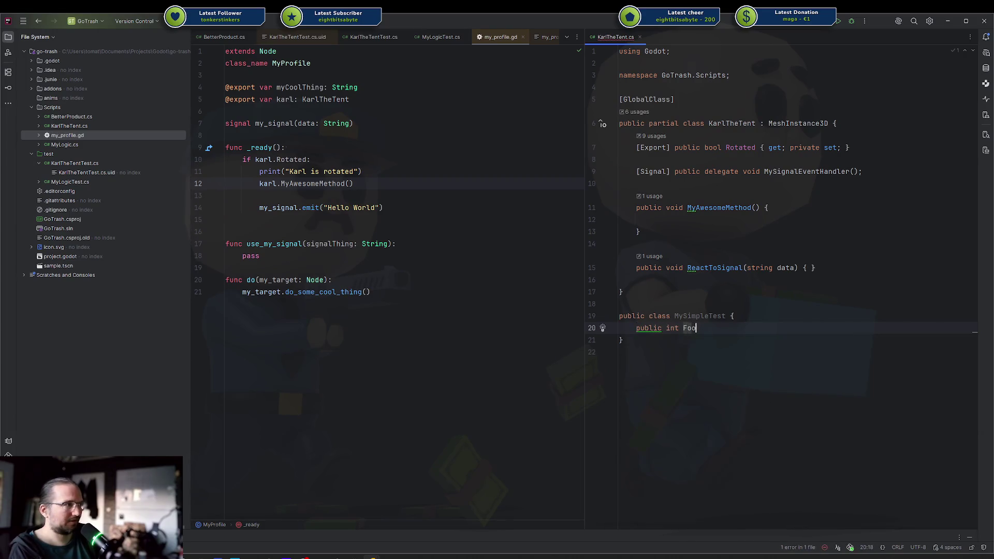
pyautogui.write('et; set;')
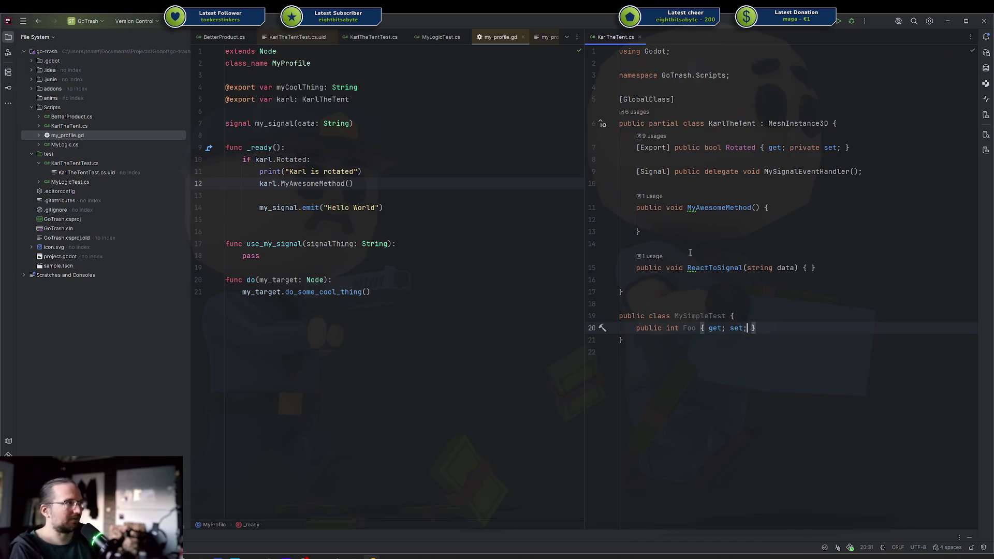
# Step: Add public MySimpleTest Test { get; set; } = new(); inside KarlTheTent
pyautogui.click(834, 178)
pyautogui.press('Return')
pyautogui.write('public MySi')
pyautogui.press('Return')
pyautogui.write('Test { get; set; } = new();')
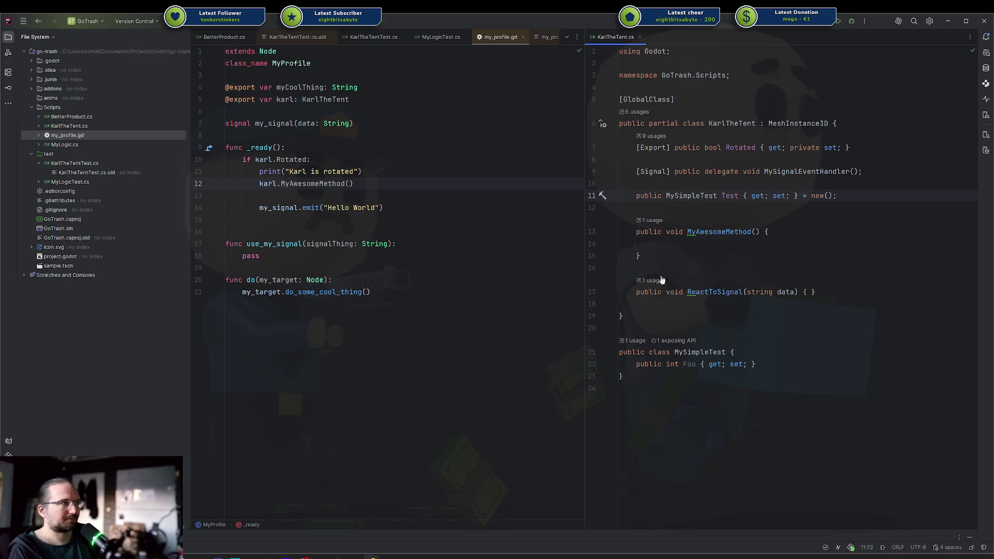
# Step: Select the Foo property, then the MyAwesomeMethod() call in my_profile.gd
pyautogui.click(726, 341)
pyautogui.doubleClick(693, 364)
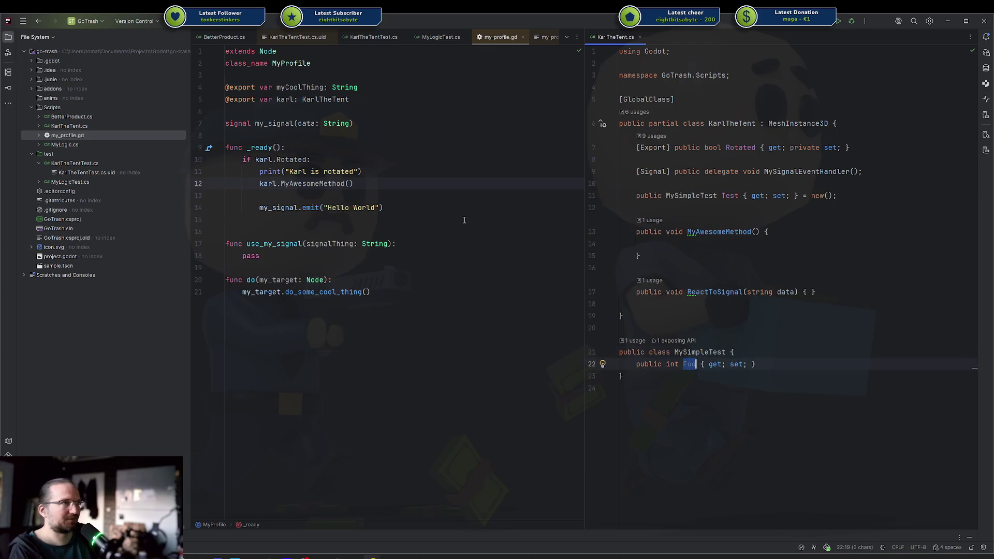
pyautogui.doubleClick(335, 183)
pyautogui.hotkey('shift', 'End')
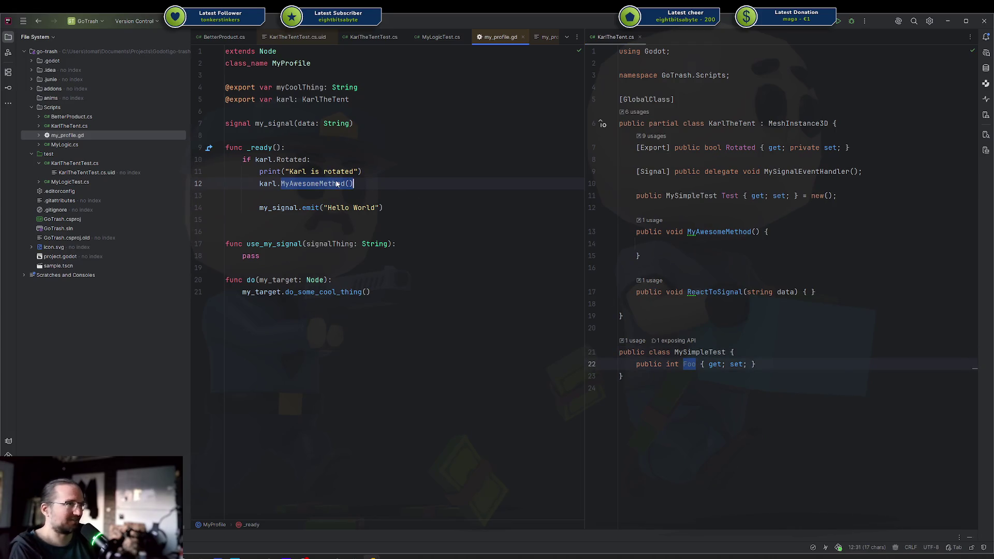